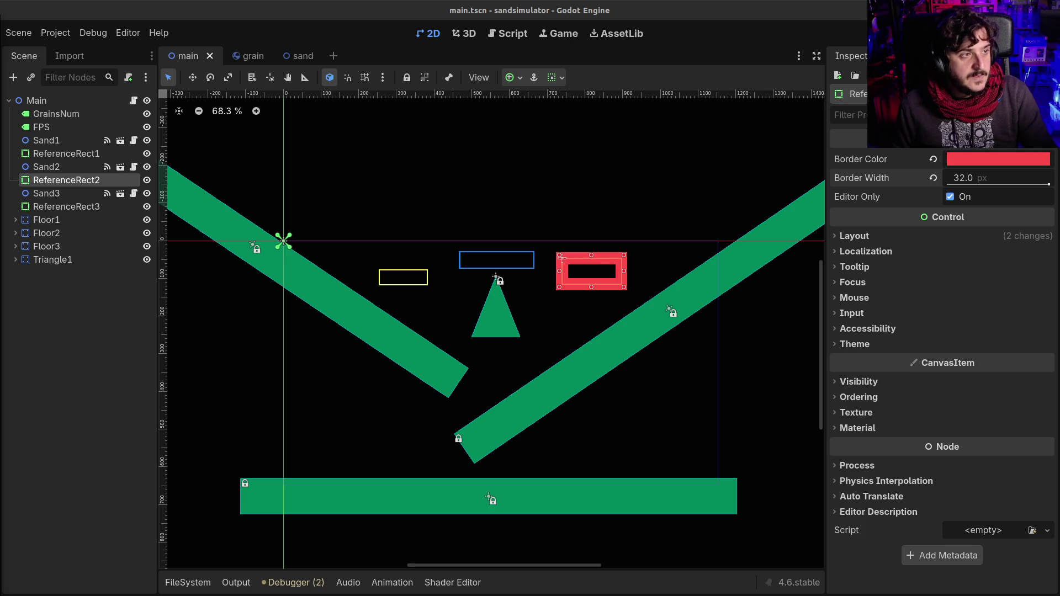
Switch from Godot to the browser's Blender post on X and zoom it to 150%
key(alt+Tab)
key(ctrl+plus)
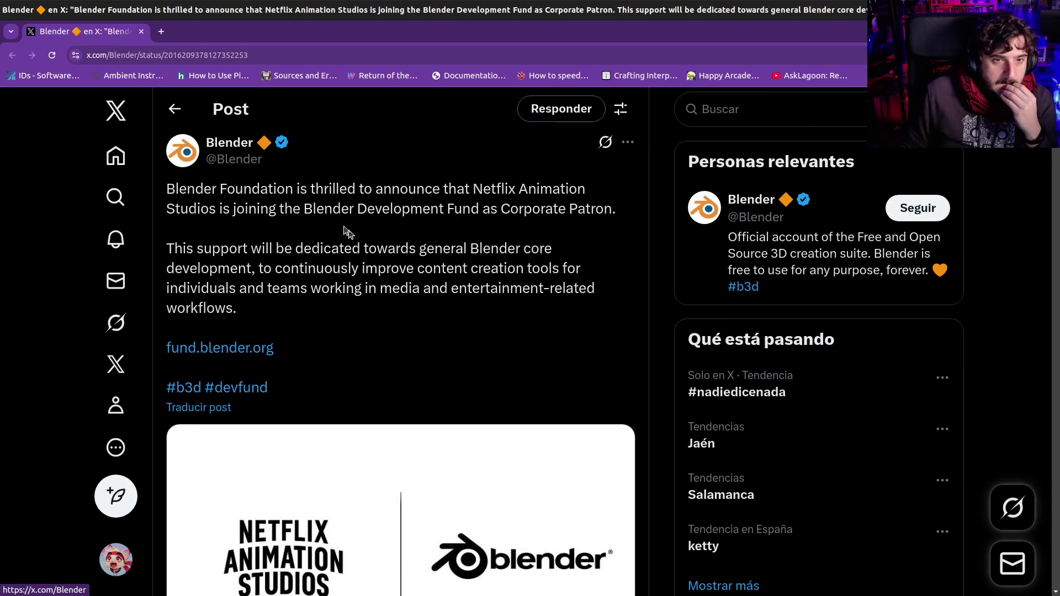
drag(308, 189, 473, 238)
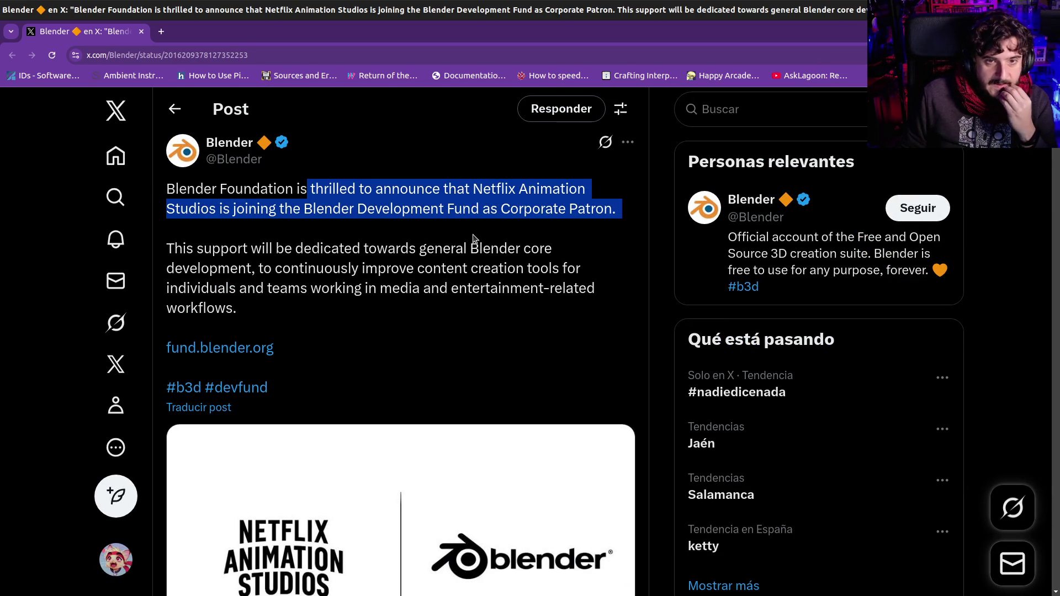
click(474, 238)
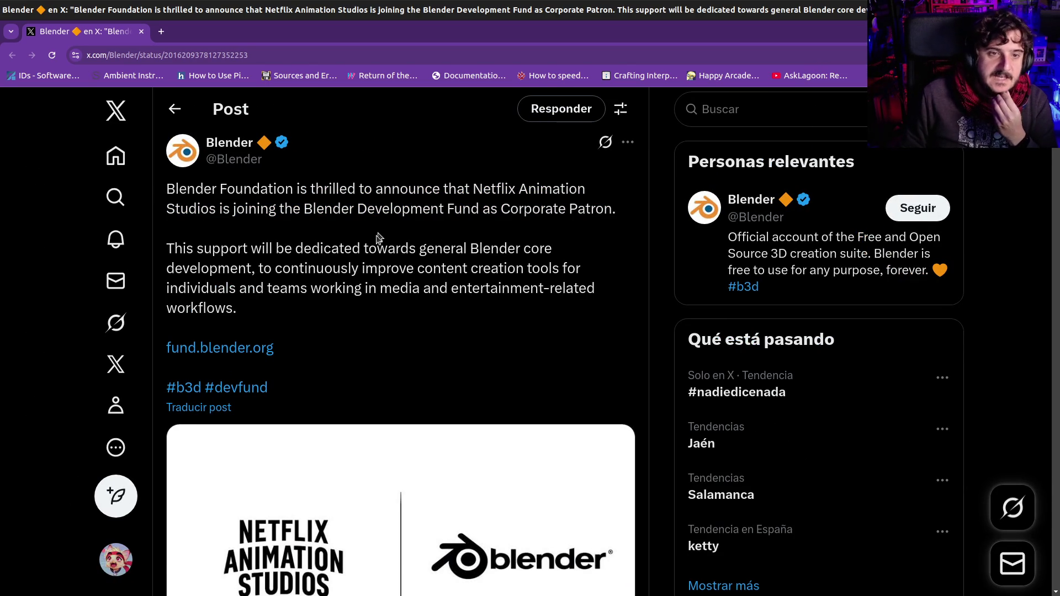
mouse_move(279, 210)
mouse_down()
mouse_move(466, 217)
mouse_move(515, 239)
mouse_move(516, 286)
mouse_move(467, 308)
mouse_up()
scroll(383, 347, down, 3)
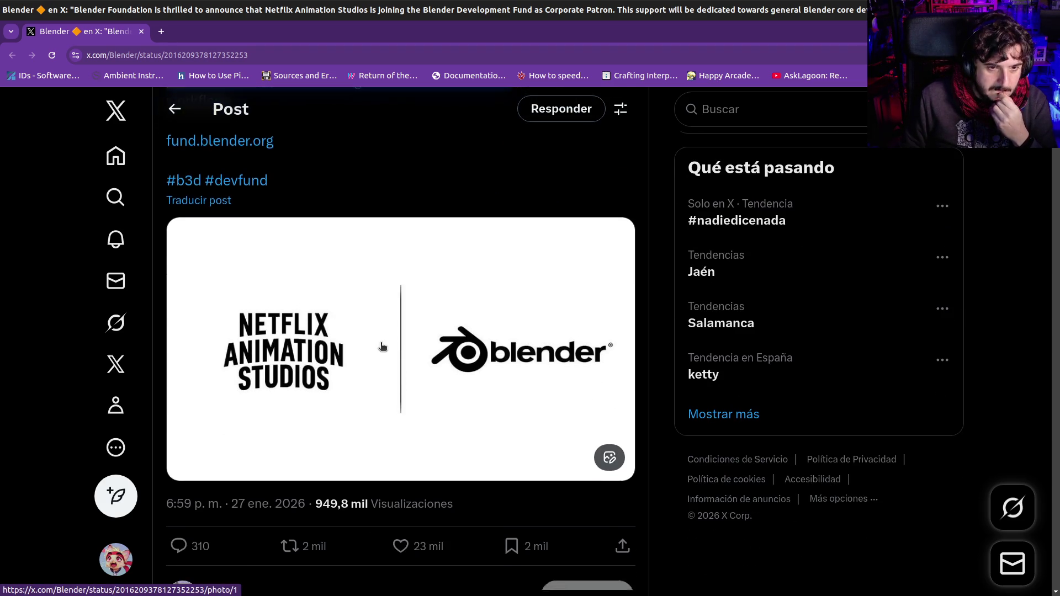
scroll(382, 346, up, 3)
click(387, 301)
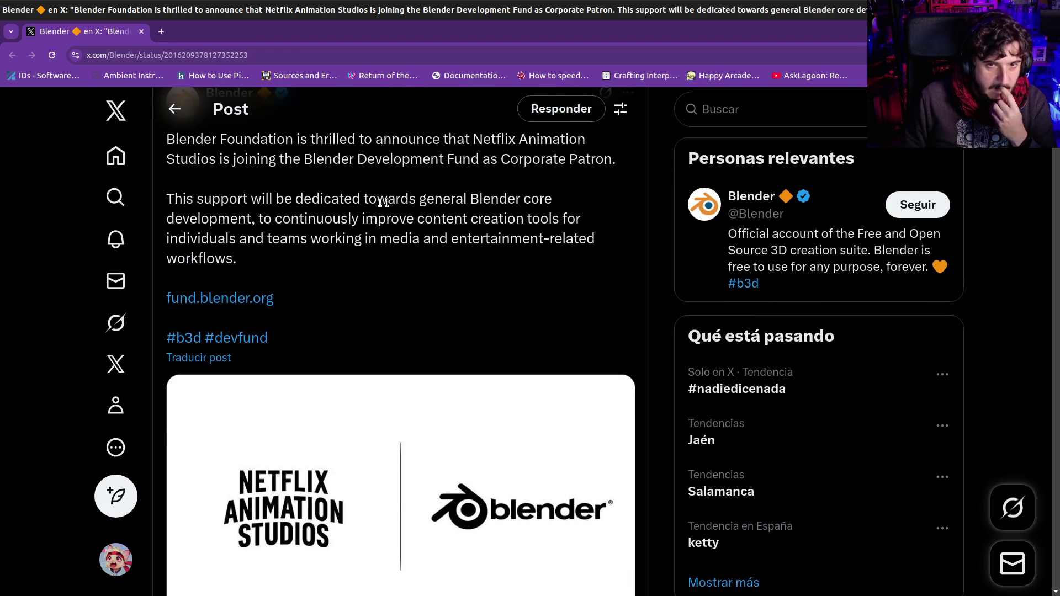
mouse_move(255, 220)
mouse_down()
mouse_move(359, 239)
mouse_move(372, 258)
mouse_up()
click(403, 287)
scroll(403, 287, down, 1)
scroll(403, 287, down, 12)
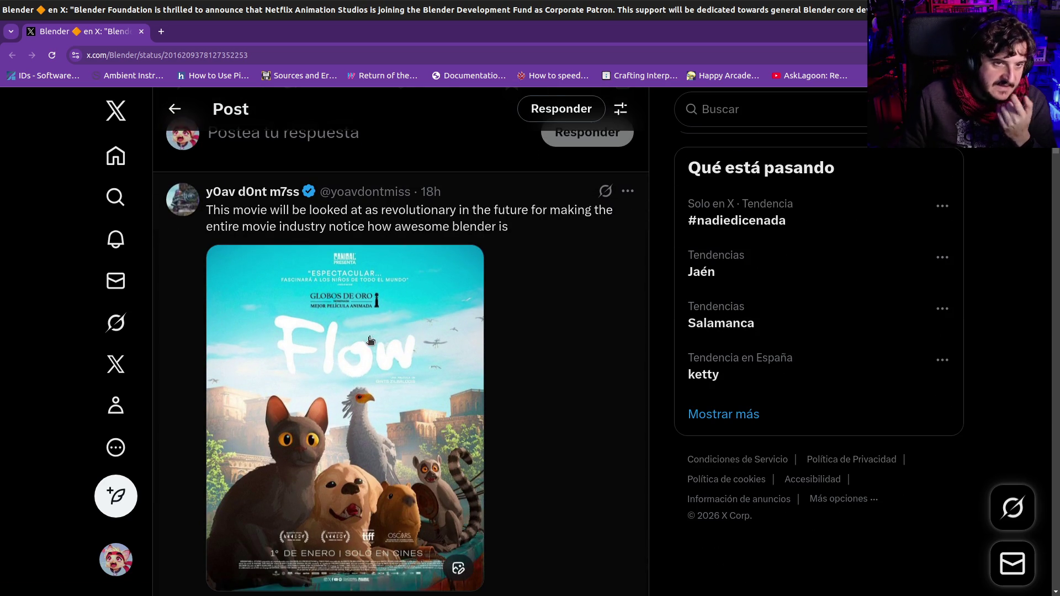
scroll(370, 342, down, 2)
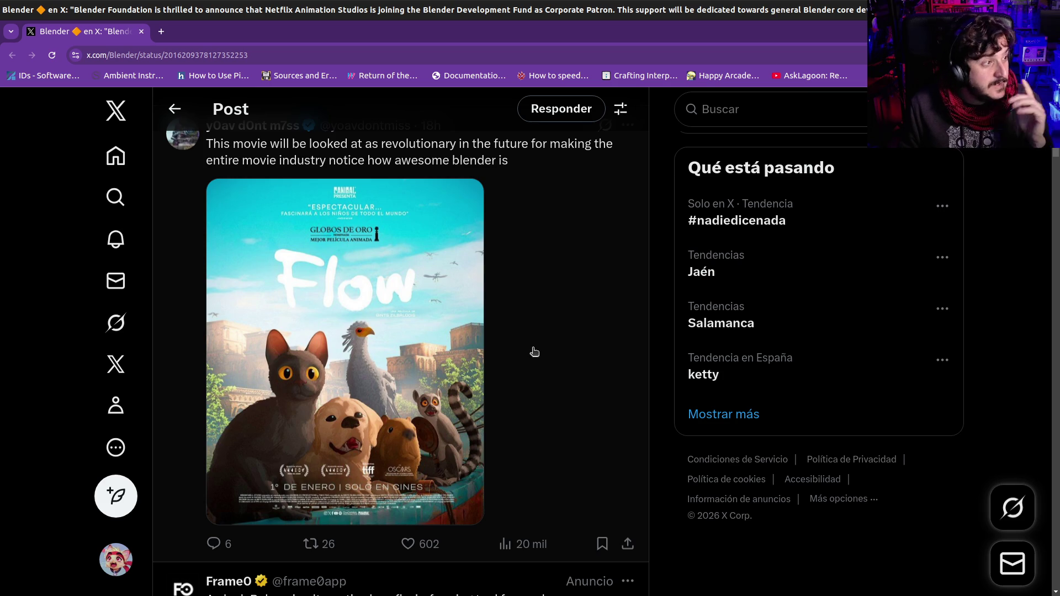
scroll(534, 349, up, 10)
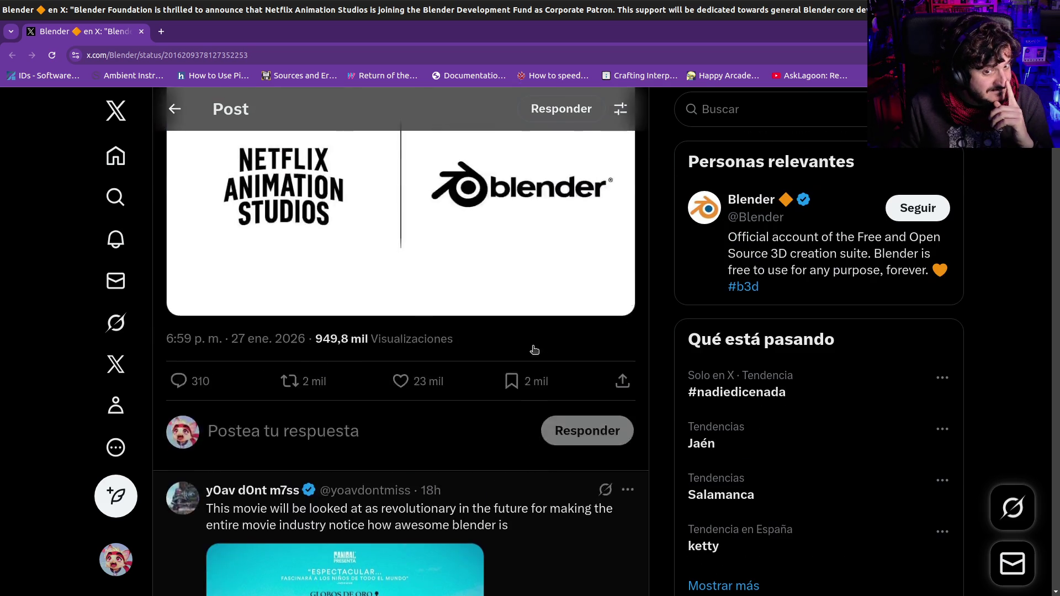
Open fund.blender.org and another Blender post in background tabs, highlight the NVIDIA line, then view the fund page
middle_click(216, 354)
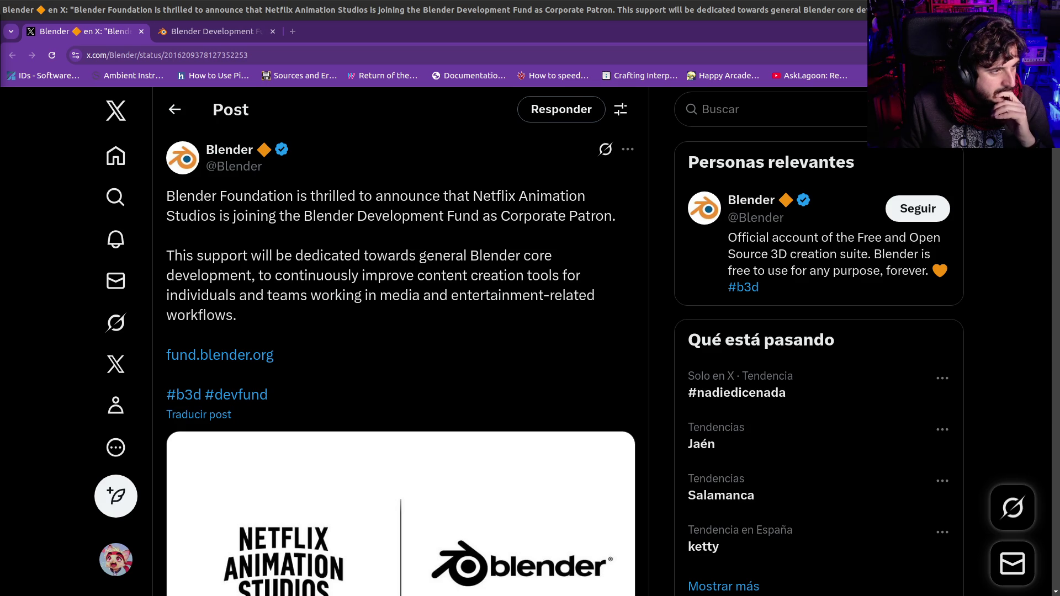
middle_click(303, 52)
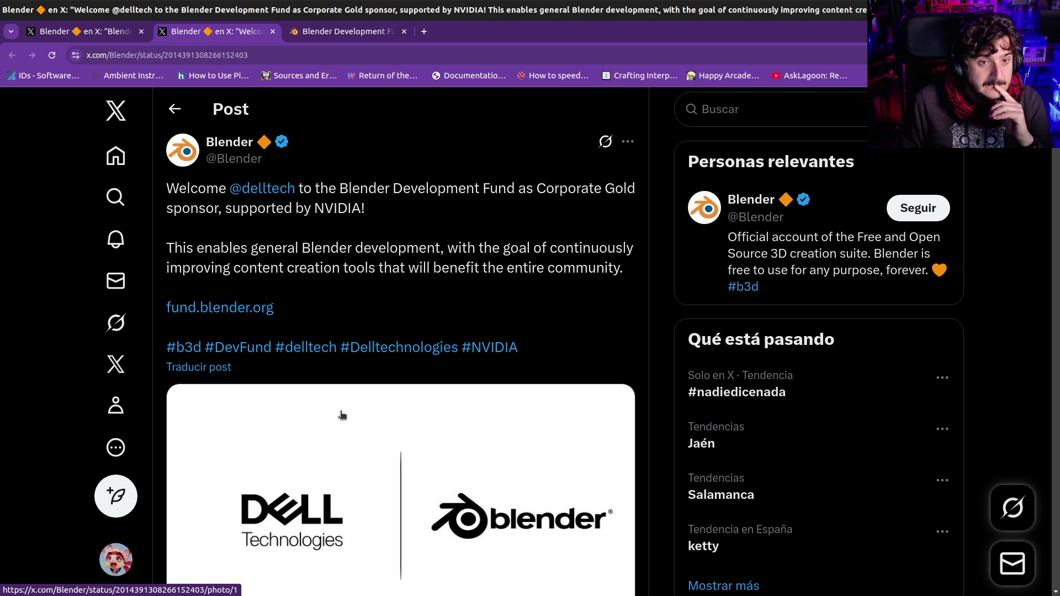
drag(199, 207, 324, 207)
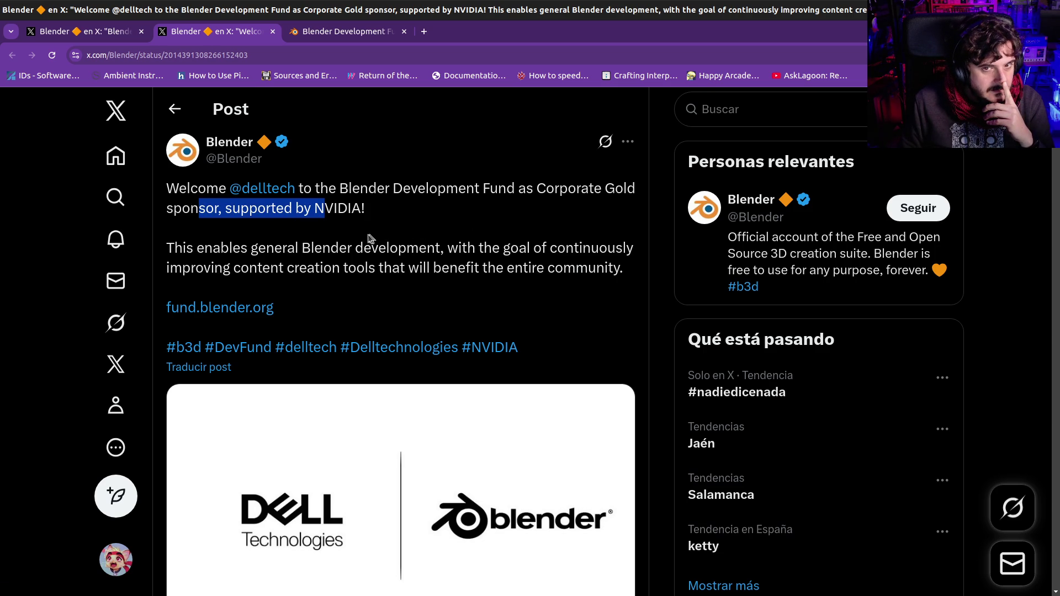
scroll(343, 242, down, 4)
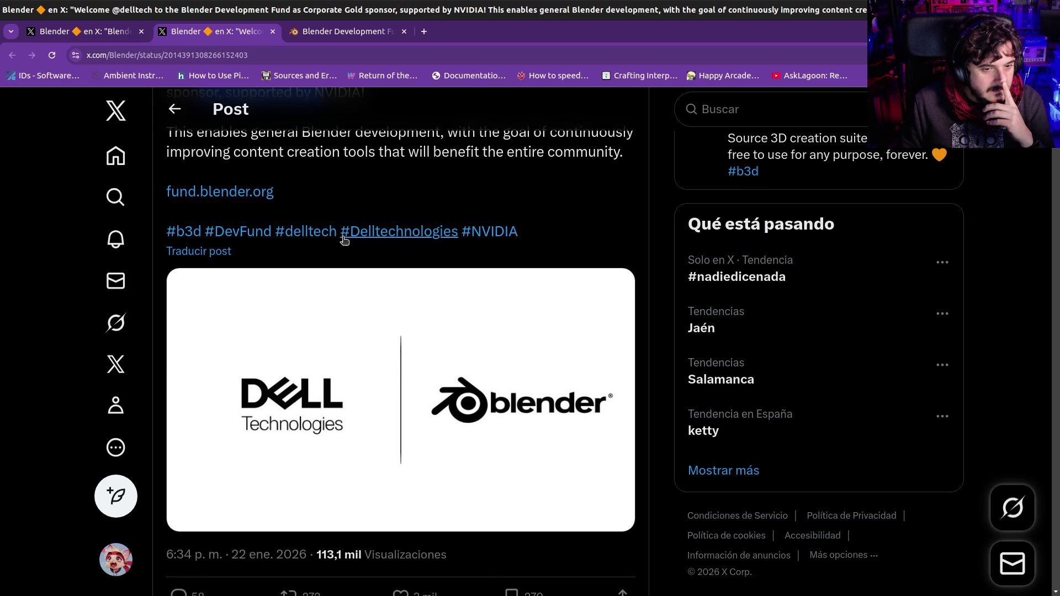
click(312, 31)
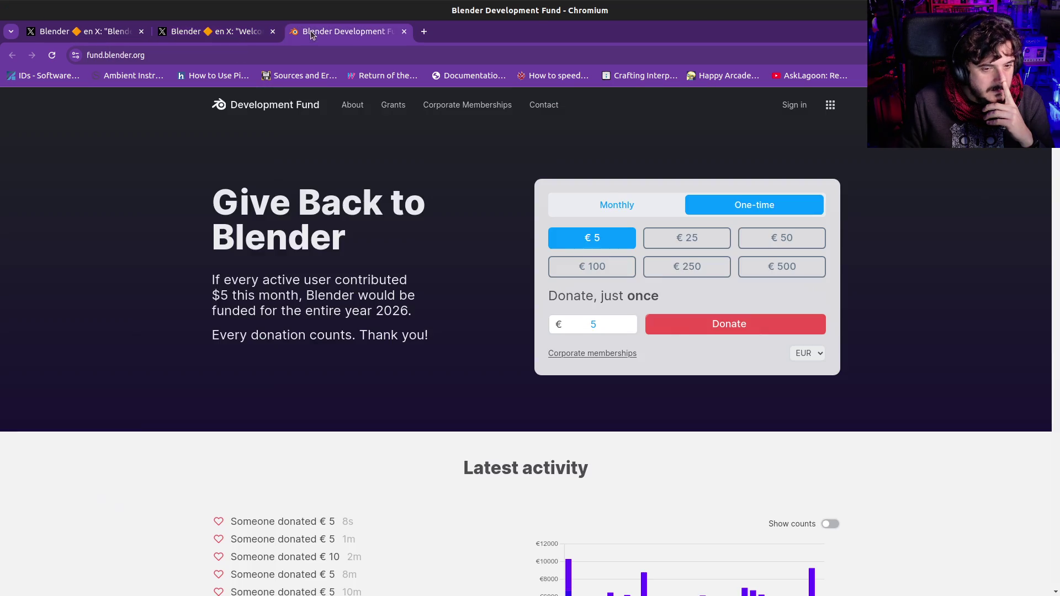
Scroll the fund page to Latest activity, then return to the Dell sponsorship post
scroll(496, 255, down, 3)
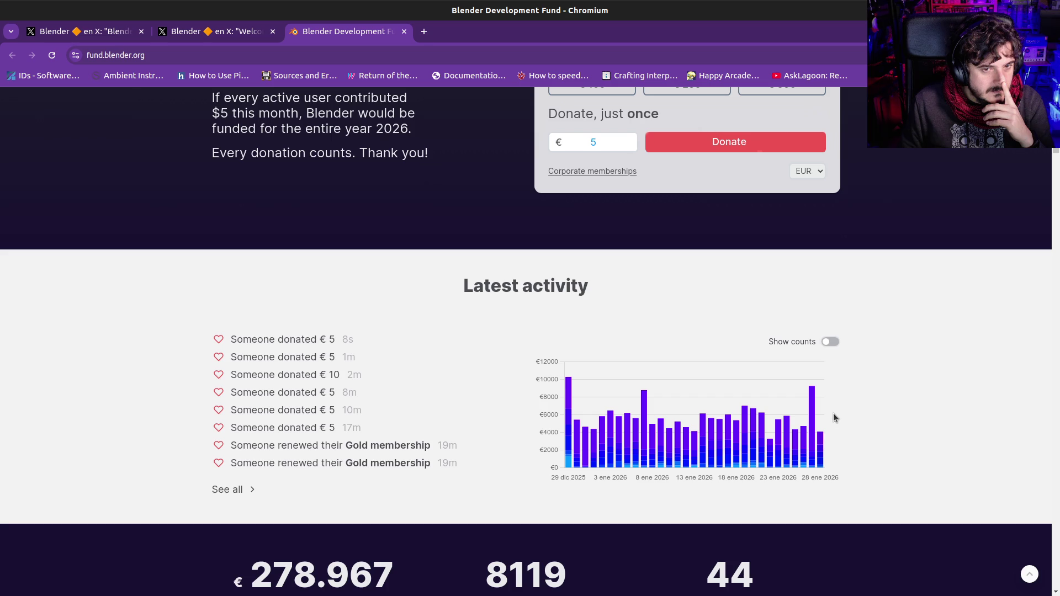
click(231, 34)
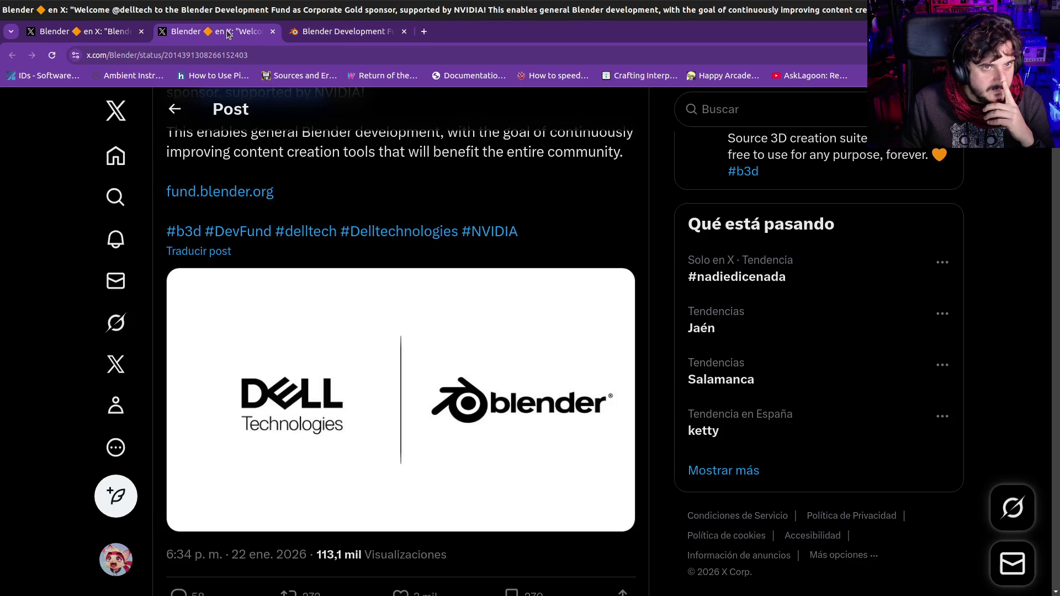
scroll(414, 271, up, 2)
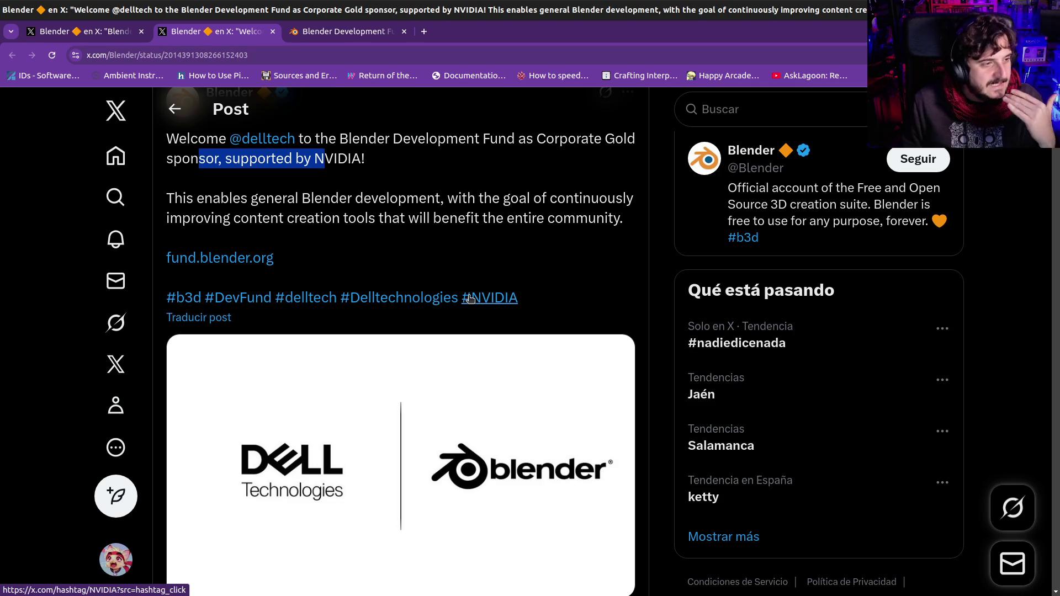
click(450, 242)
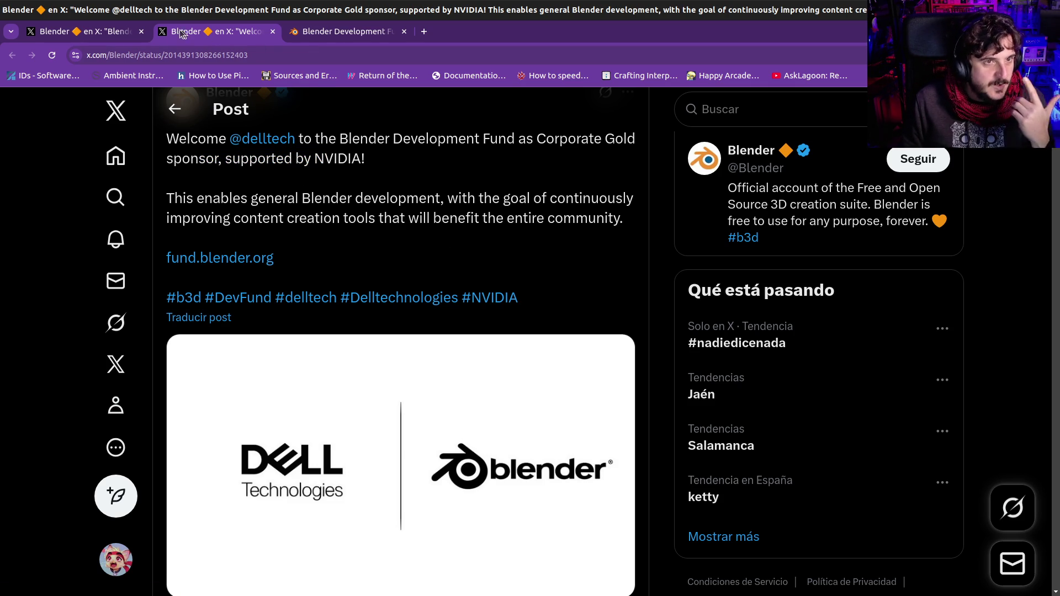
click(122, 36)
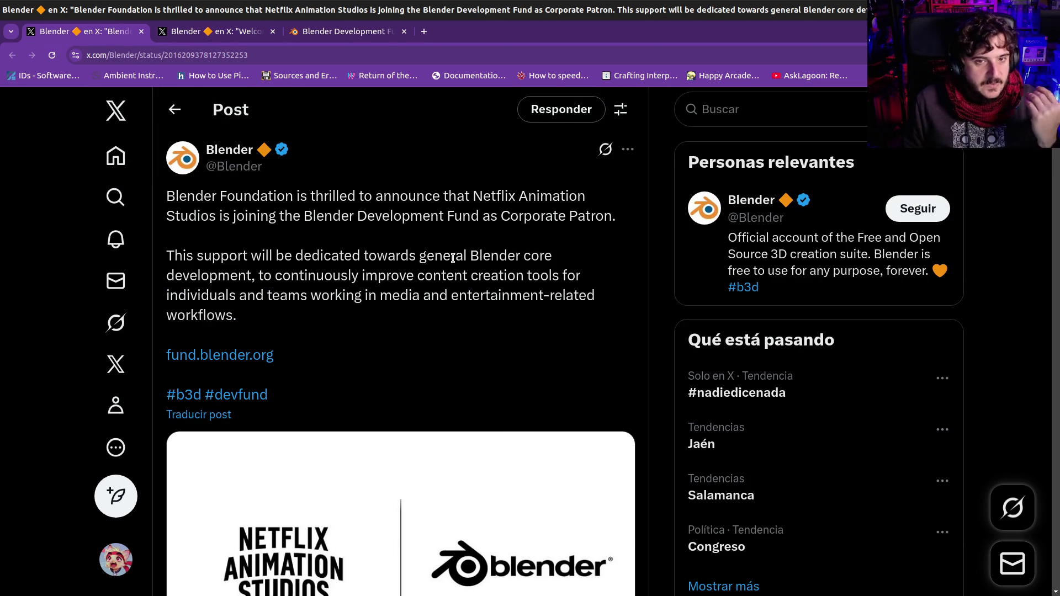
scroll(453, 251, down, 2)
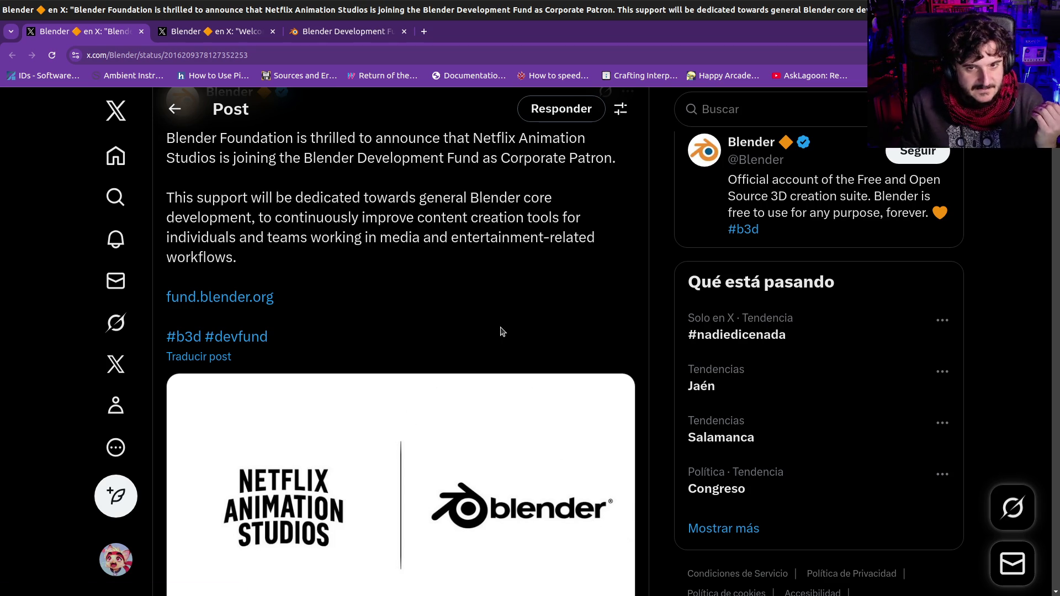
scroll(500, 331, down, 1)
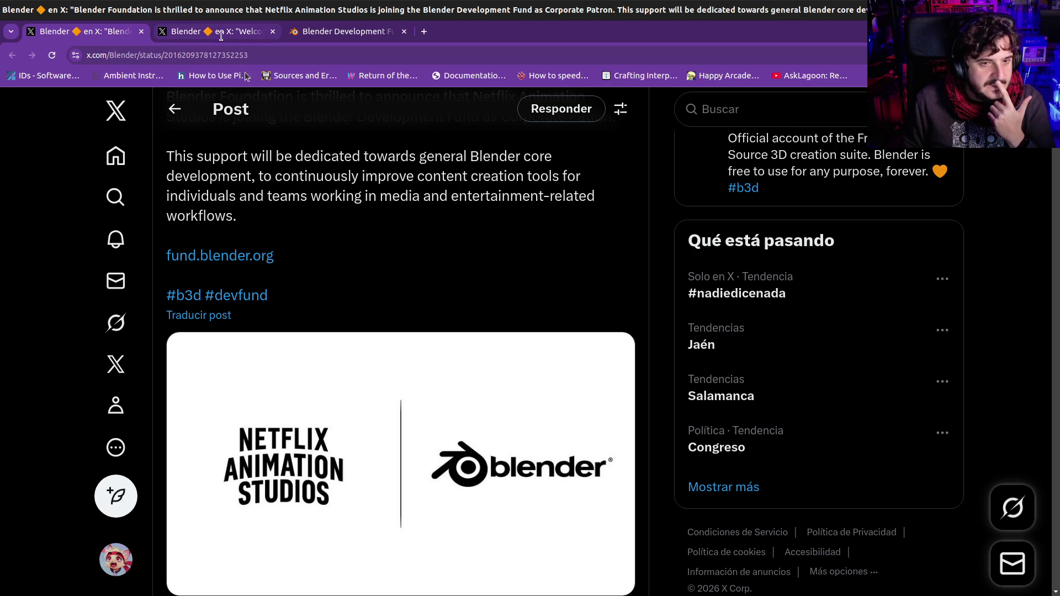
scroll(270, 244, down, 3)
key(ctrl+Tab)
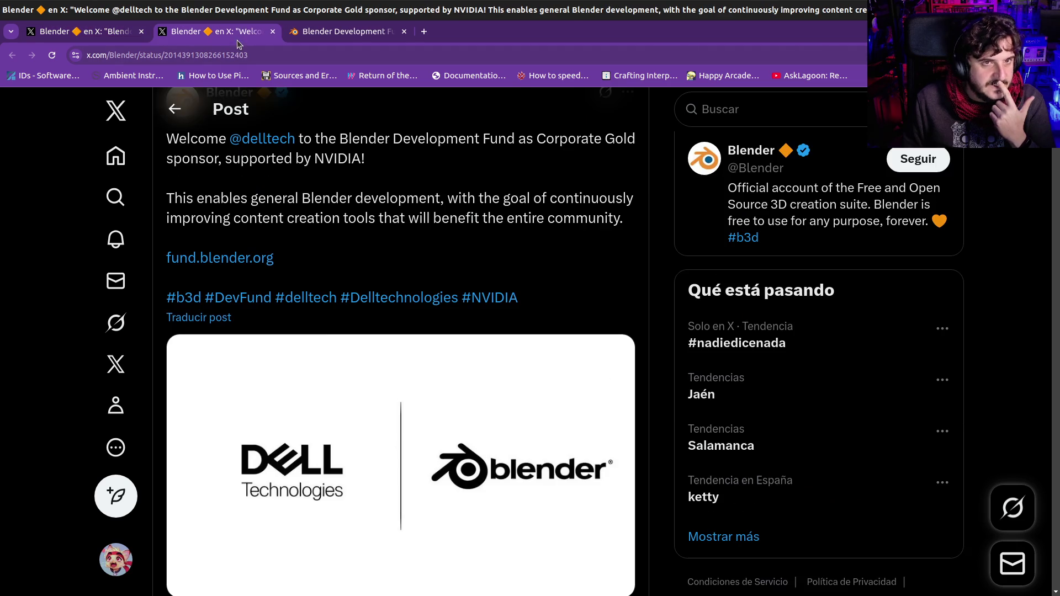
scroll(276, 420, down, 1)
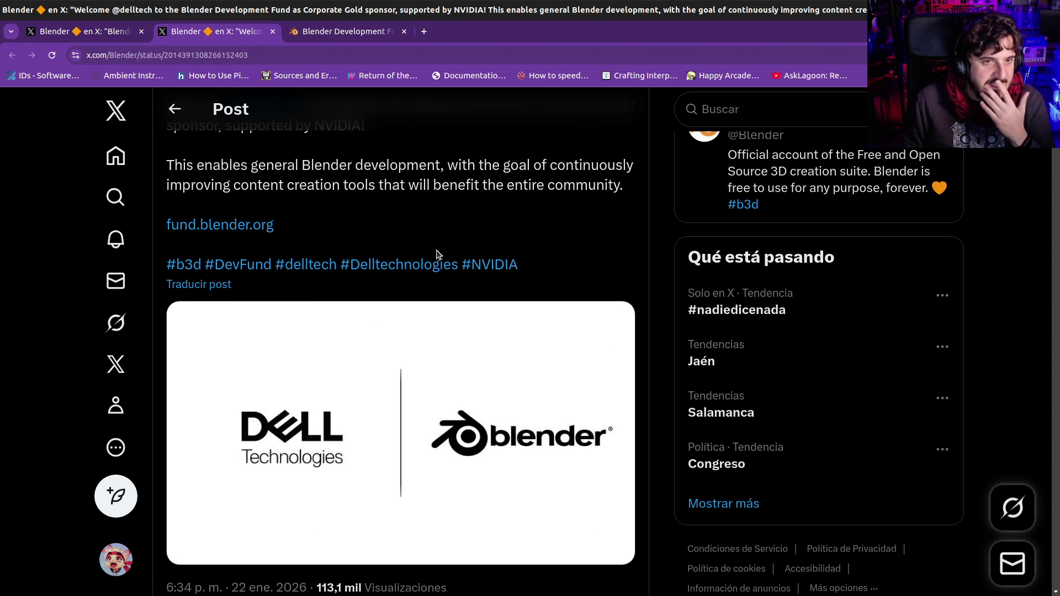
scroll(437, 252, up, 2)
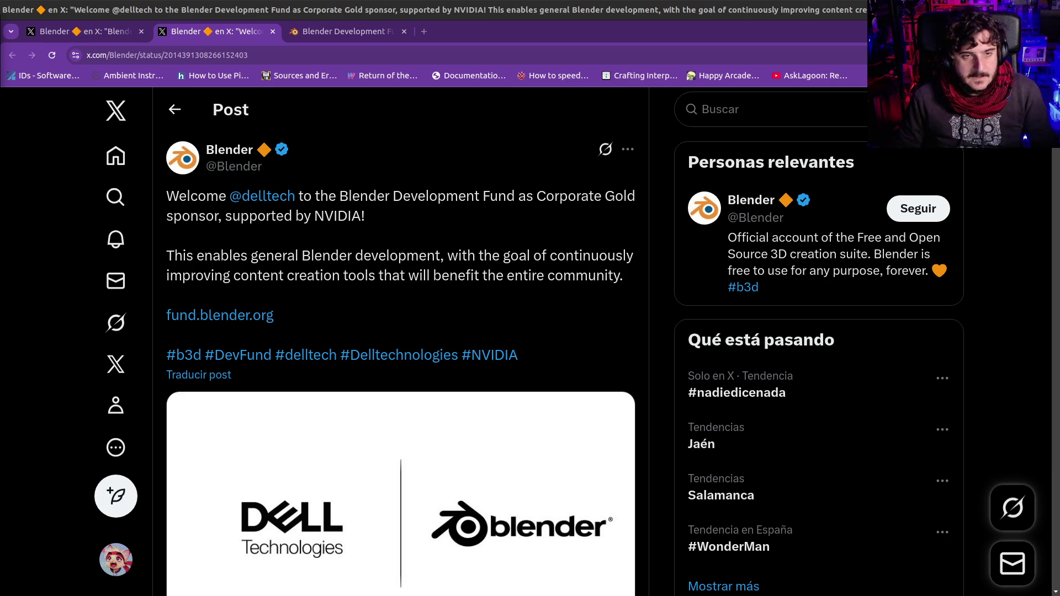
Flip between the Netflix Animation Studios and Dell sponsor post tabs, ending on the Netflix post
scroll(315, 439, down, 2)
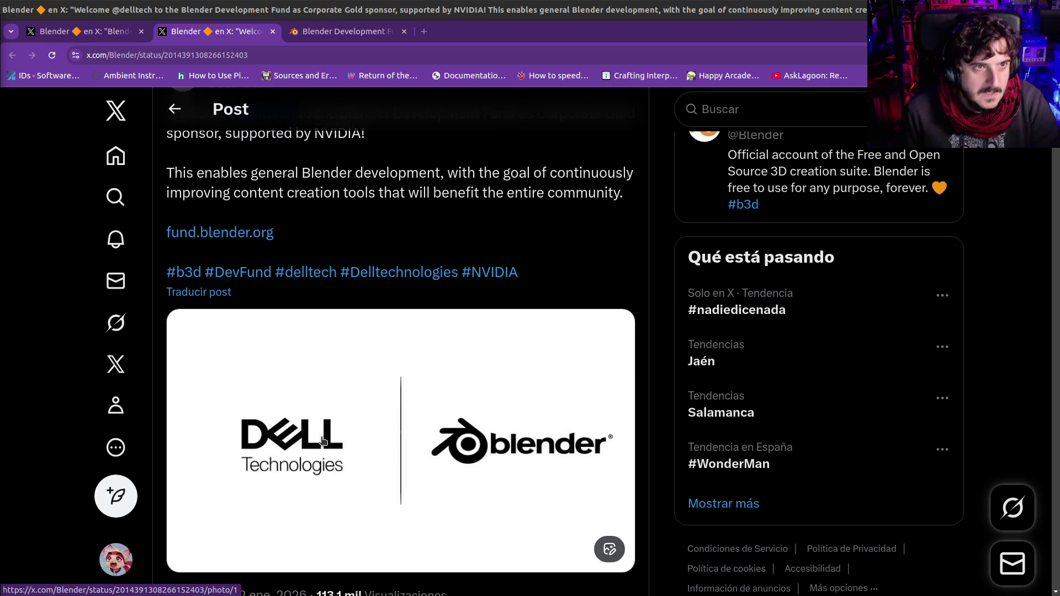
scroll(312, 461, down, 1)
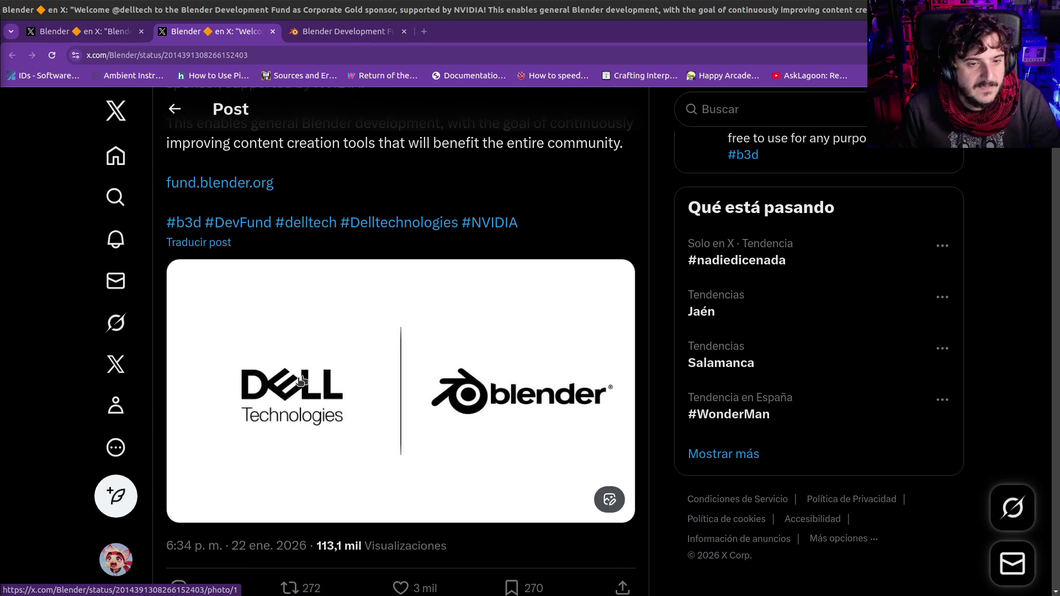
click(83, 31)
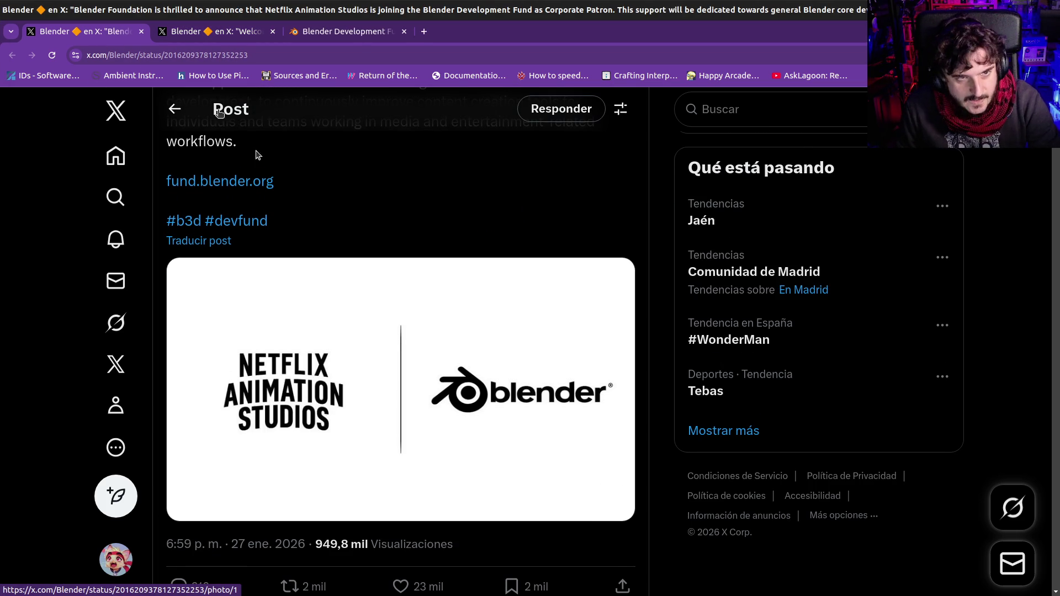
click(210, 31)
click(110, 31)
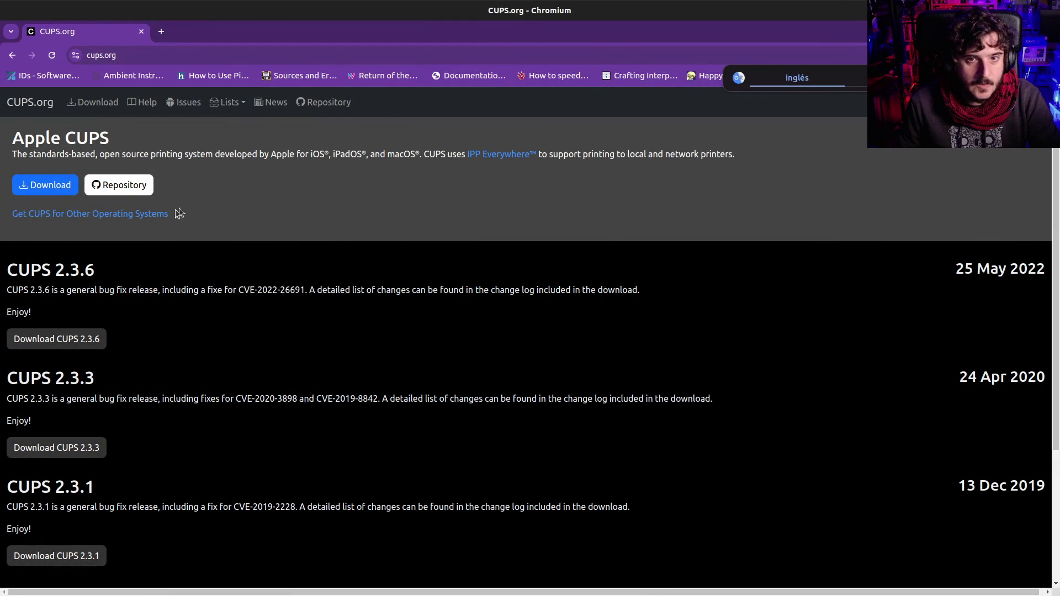
Highlight part of the CUPS description and open the CUPS source repository on GitHub
drag(226, 154, 452, 154)
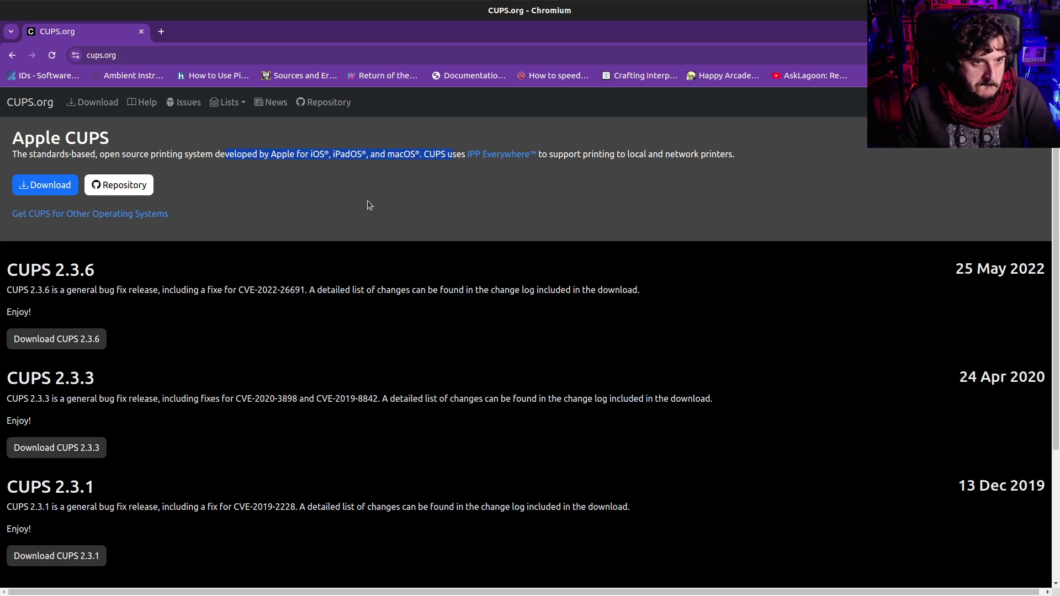
click(144, 190)
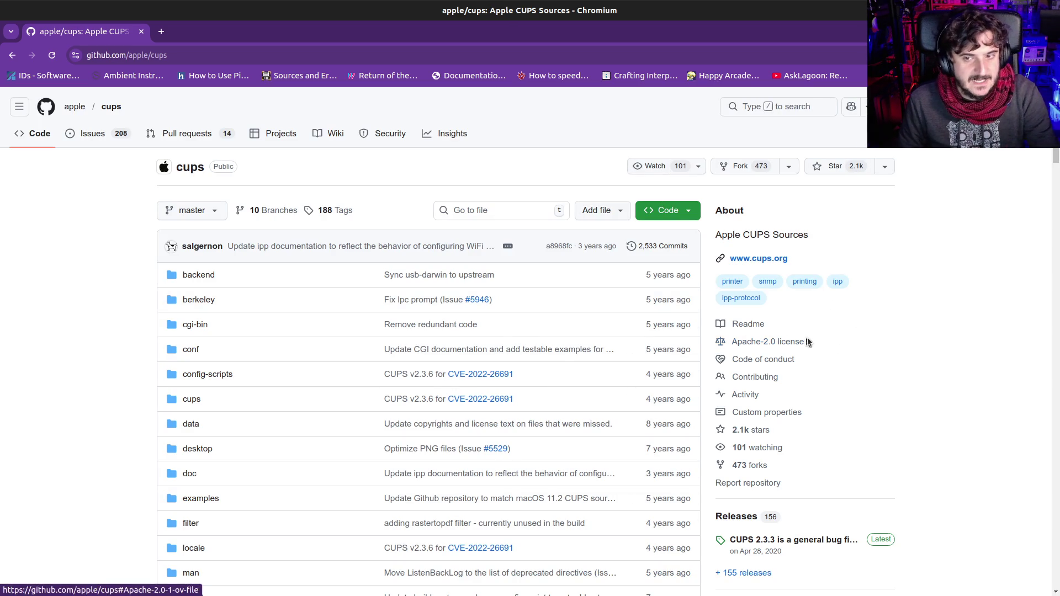
Scroll the apple/cups README past the legacy drivers and lp/lpr printing options to LEGAL STUFF
scroll(836, 340, down, 6)
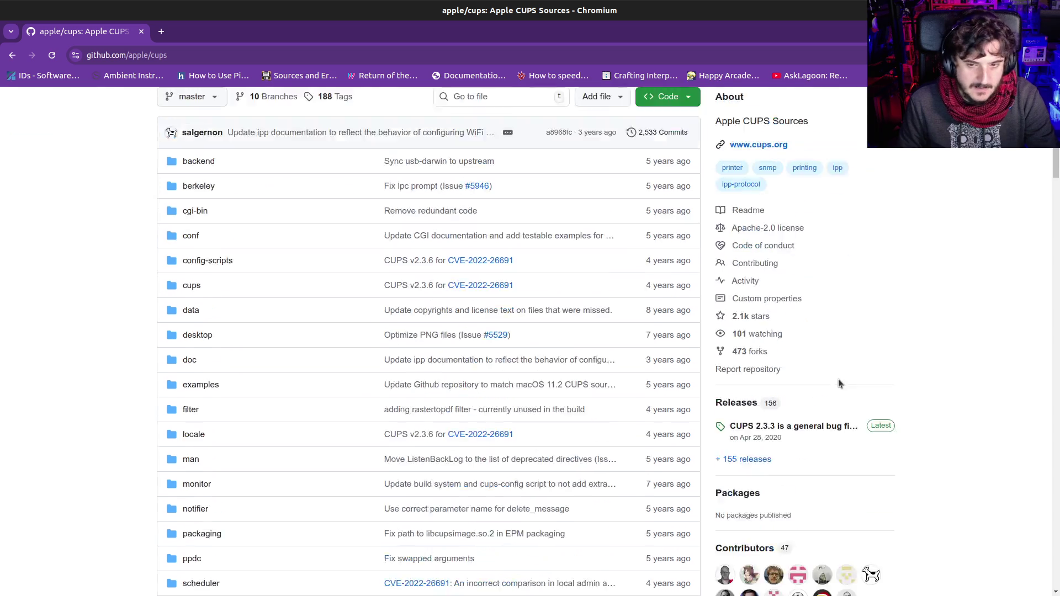
scroll(610, 428, down, 17)
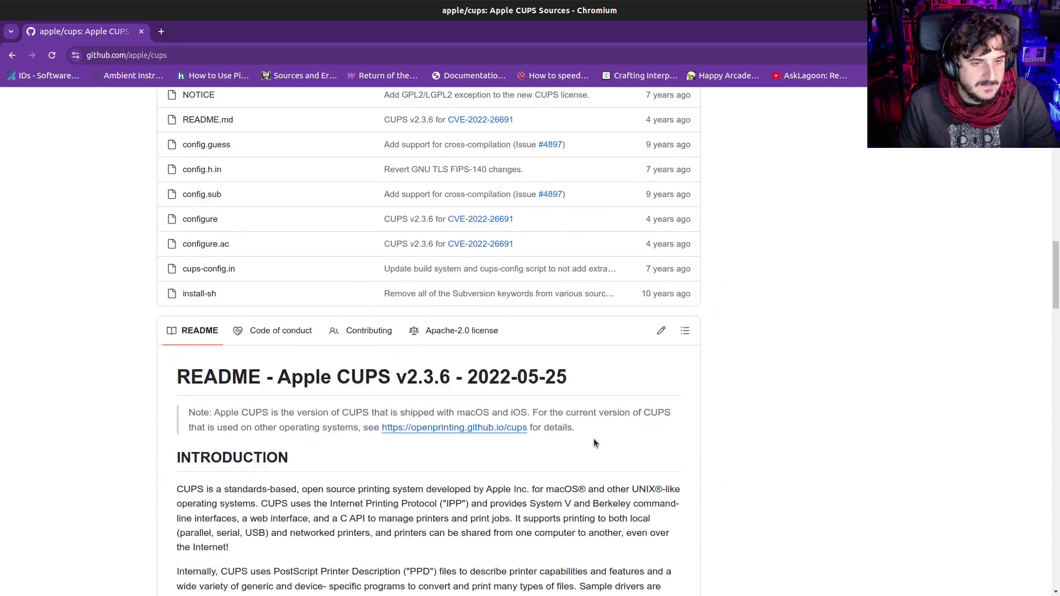
scroll(472, 408, down, 1)
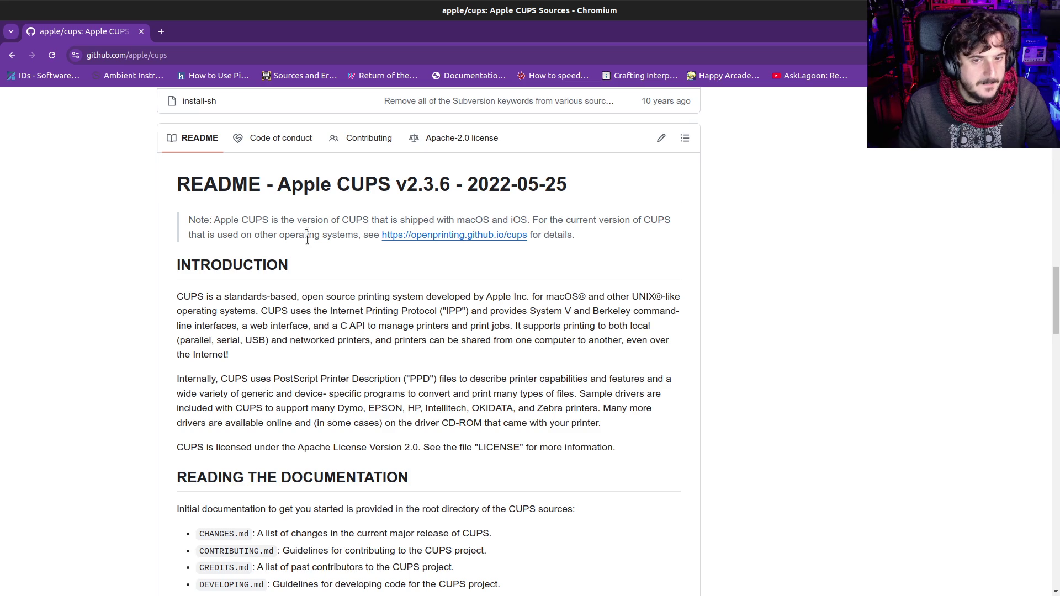
scroll(413, 345, down, 8)
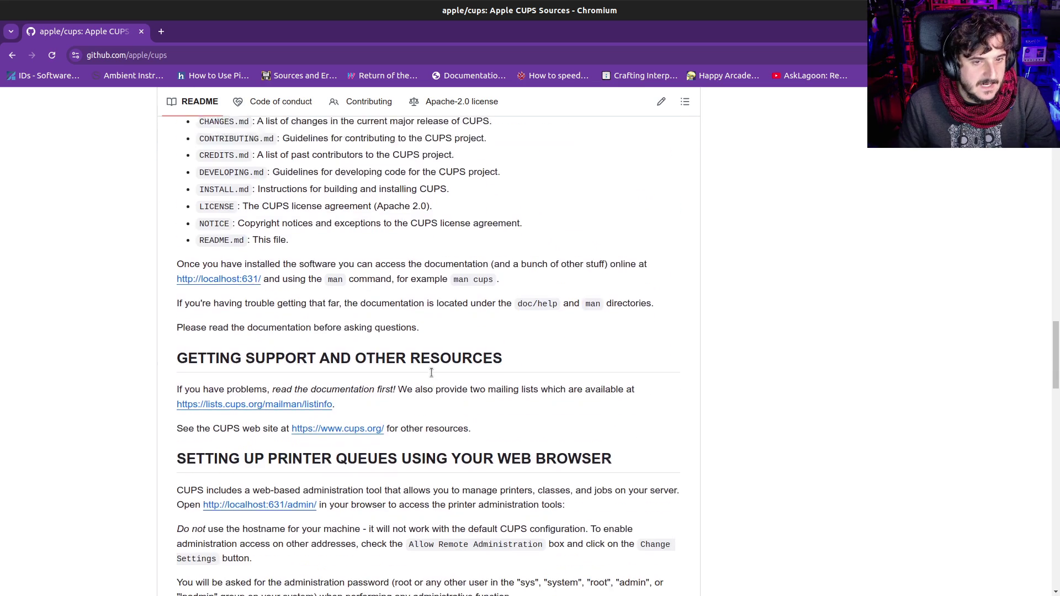
scroll(431, 373, down, 3)
scroll(467, 397, up, 20)
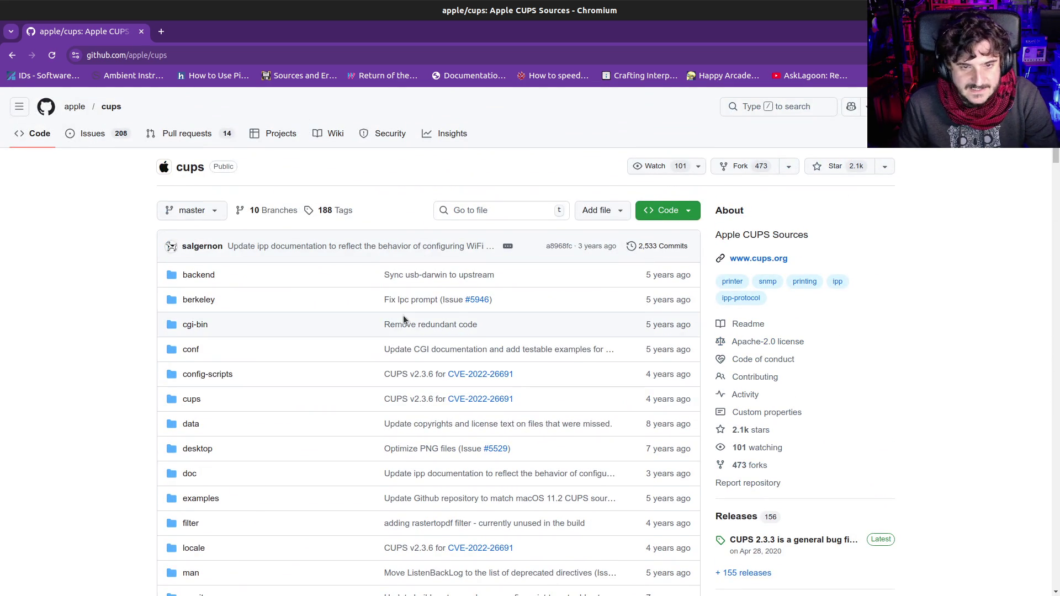
scroll(401, 379, down, 4)
scroll(294, 432, down, 13)
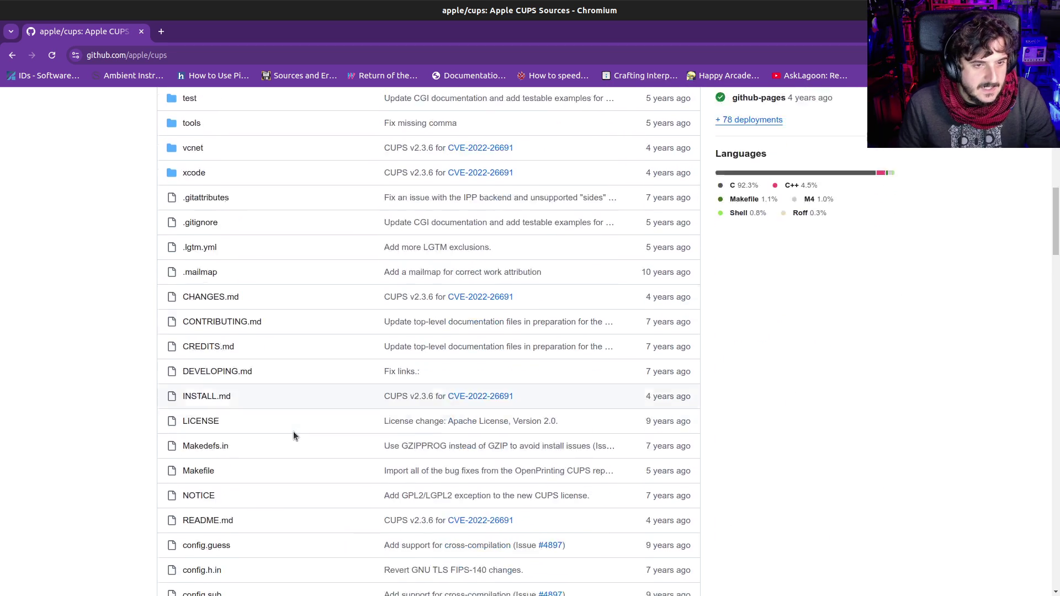
scroll(293, 432, down, 6)
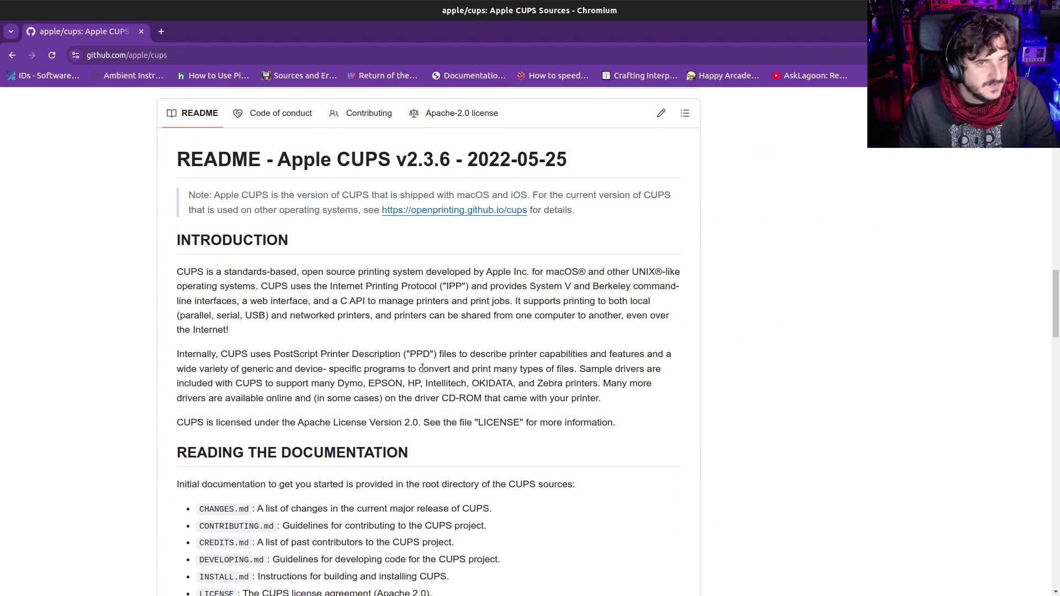
scroll(422, 371, down, 7)
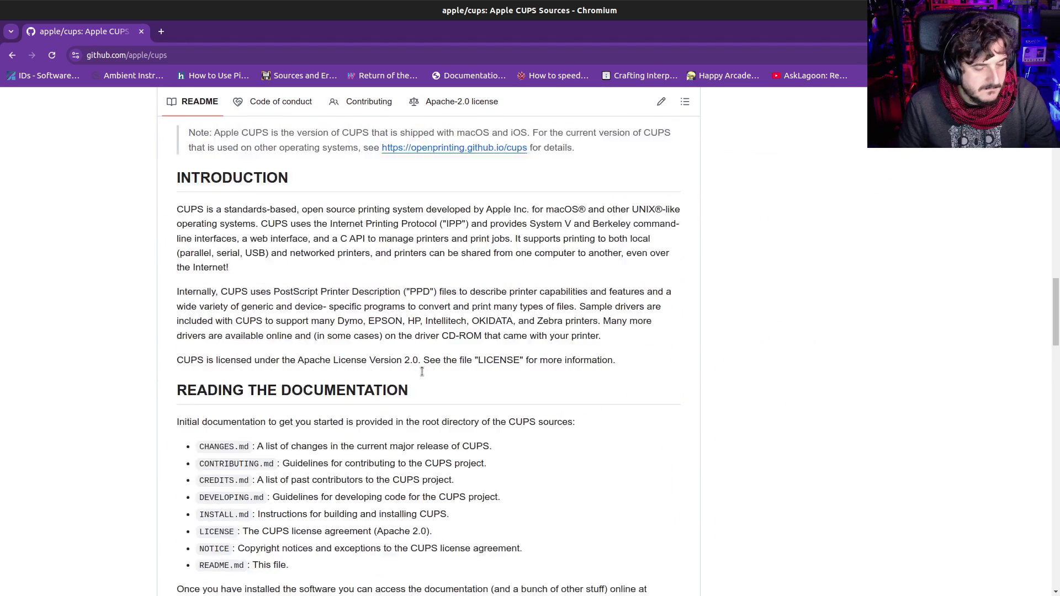
scroll(422, 374, down, 8)
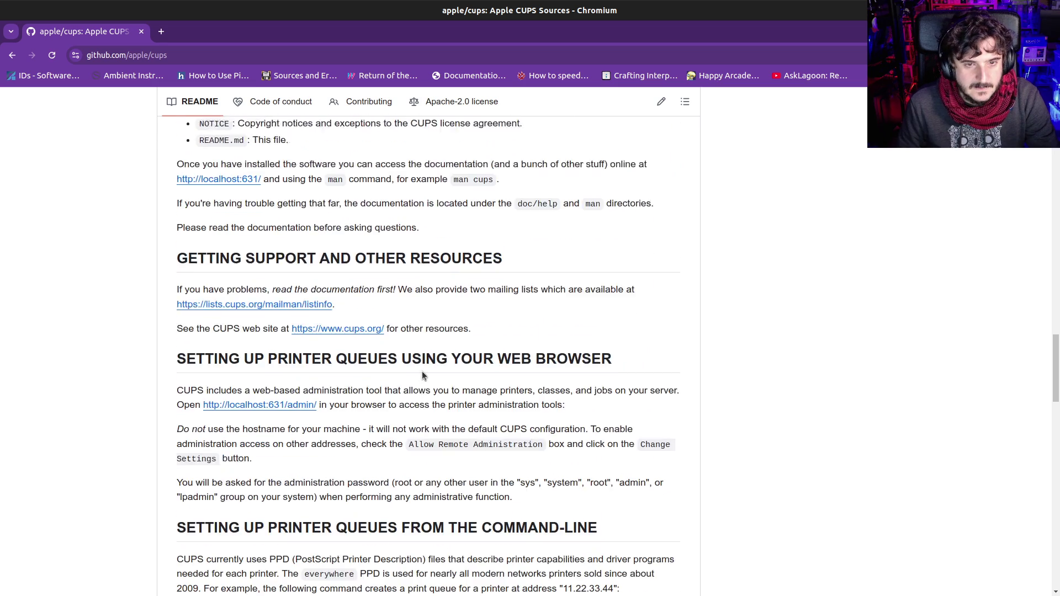
scroll(421, 377, down, 3)
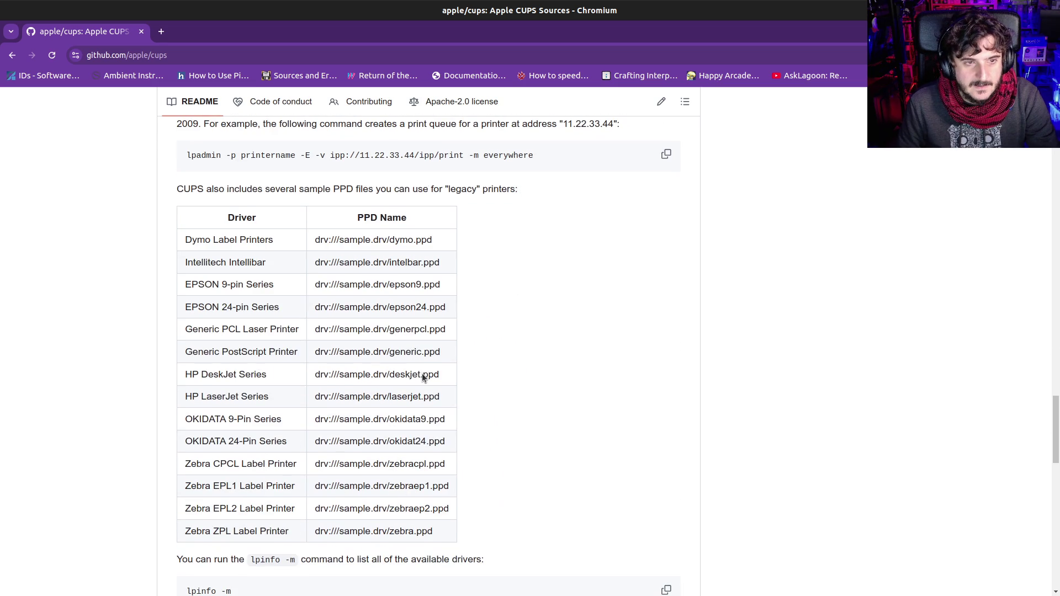
scroll(558, 393, down, 2)
scroll(557, 390, up, 2)
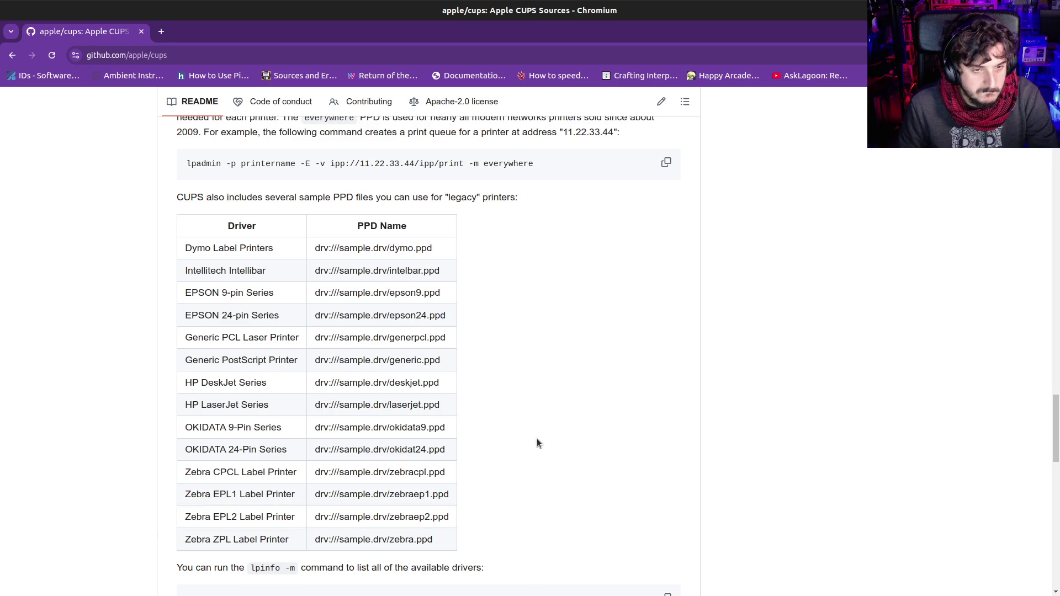
scroll(537, 443, down, 15)
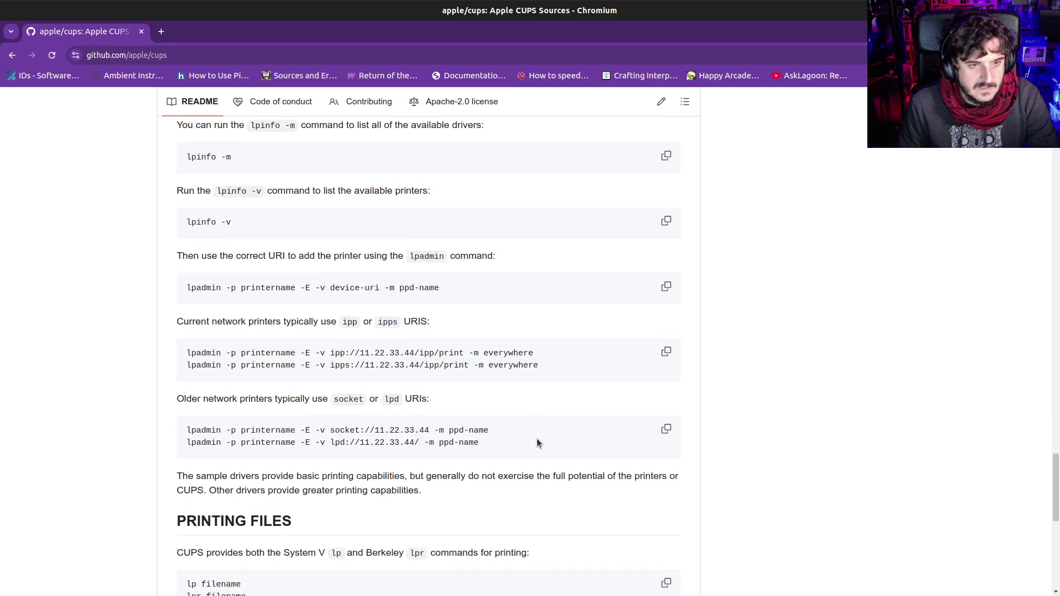
scroll(537, 440, down, 5)
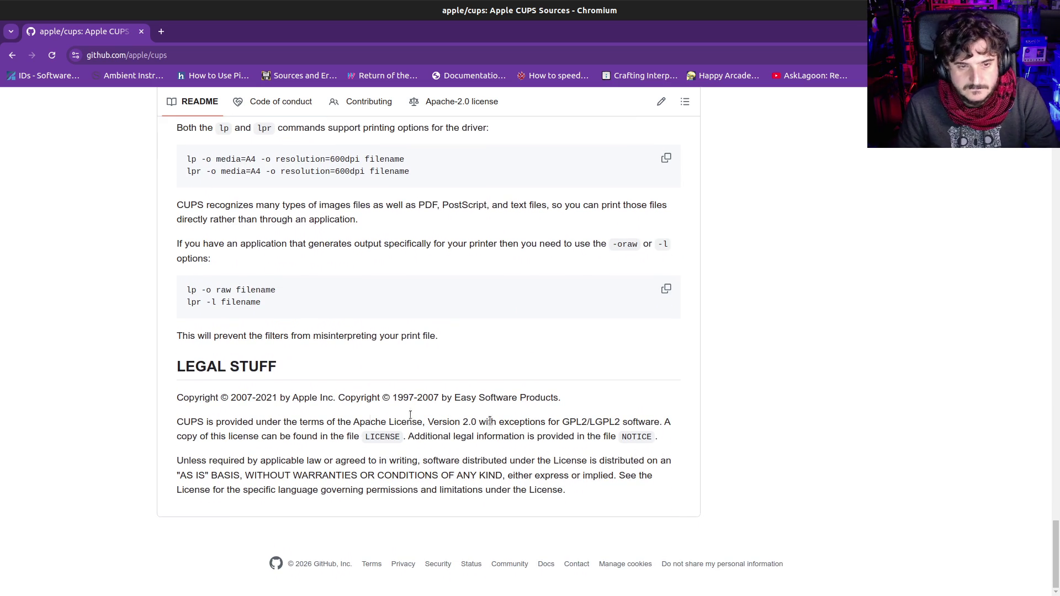
Highlight and clear text in the copyright line and the start of the licence paragraph
mouse_move(255, 397)
mouse_down()
mouse_move(436, 397)
mouse_move(415, 398)
mouse_up()
click(397, 398)
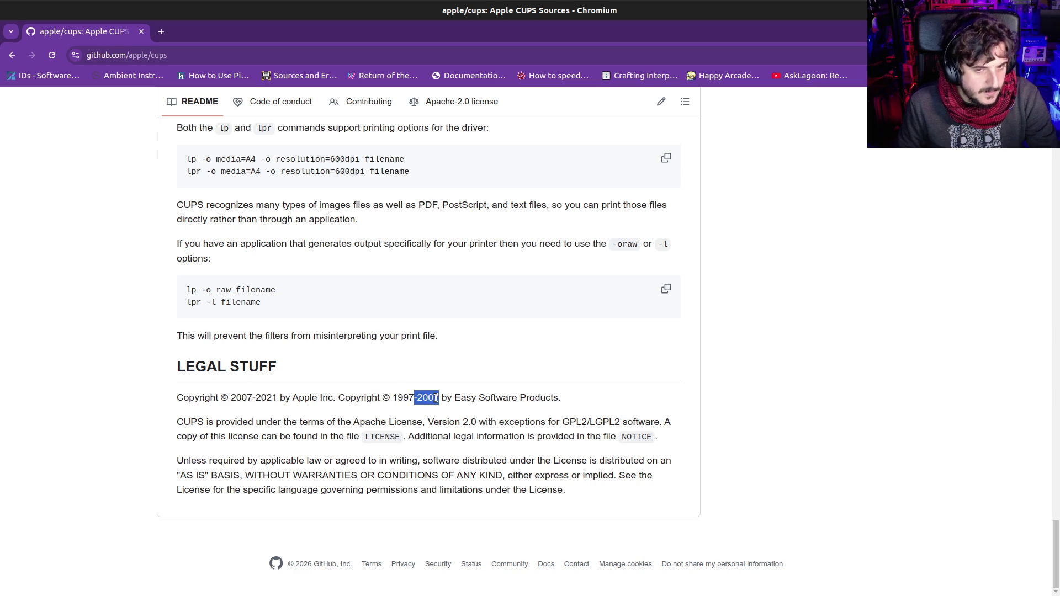
drag(236, 398, 247, 398)
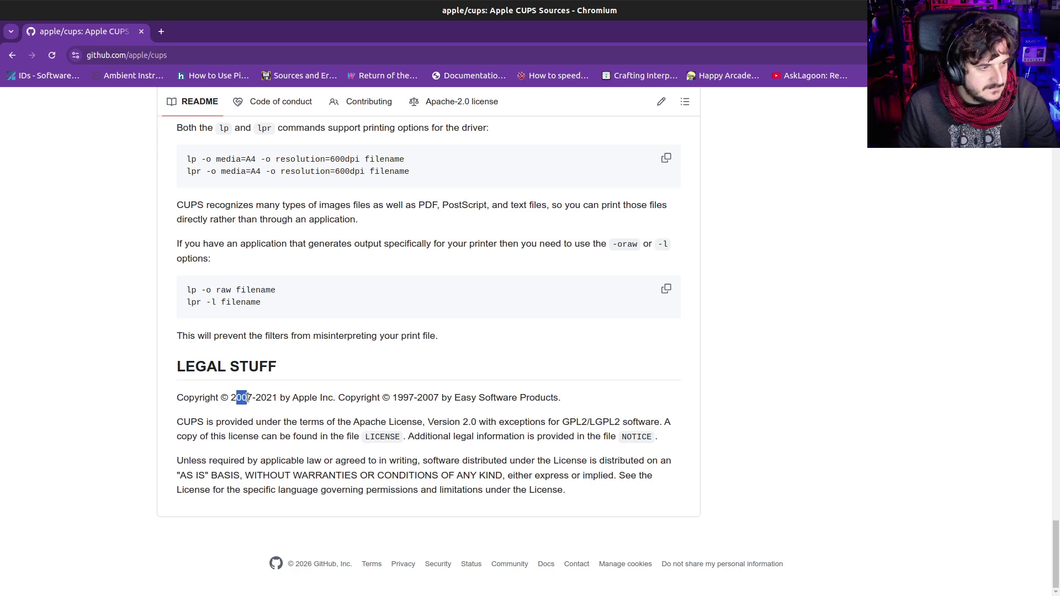
click(285, 402)
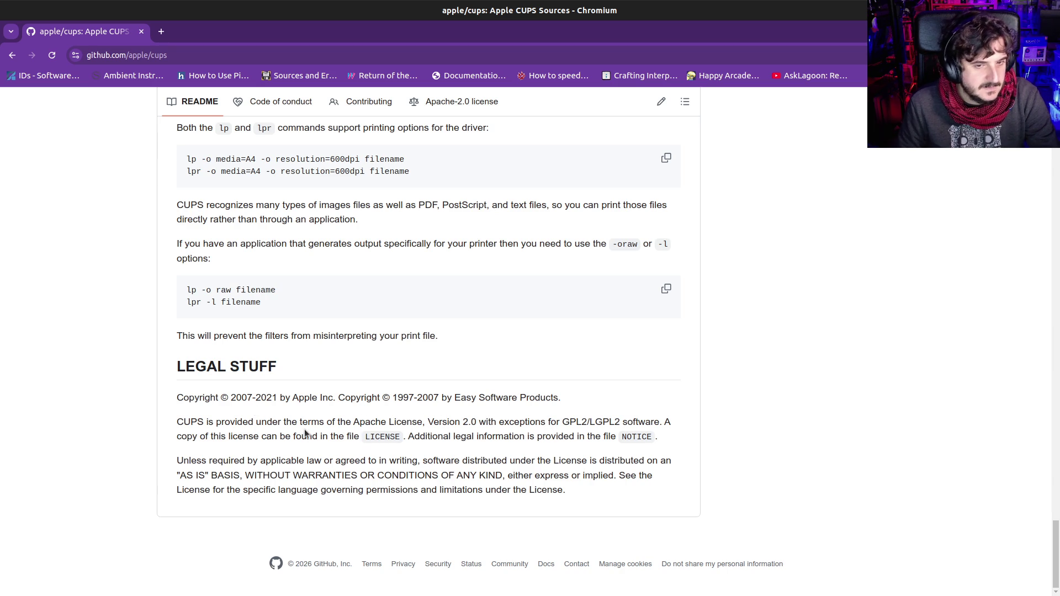
mouse_move(293, 421)
mouse_down()
mouse_move(177, 422)
mouse_move(423, 422)
mouse_up()
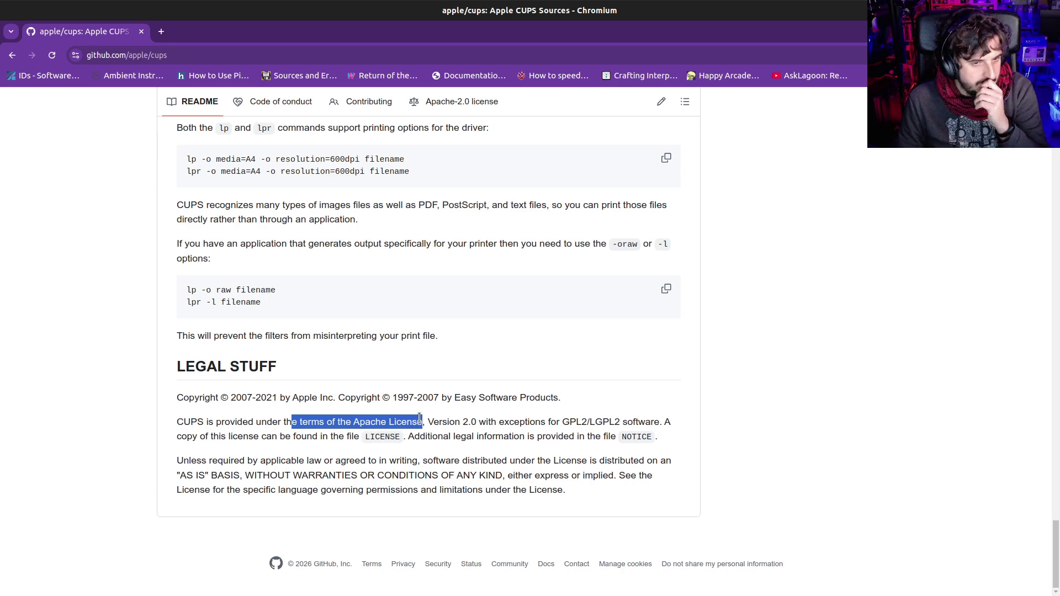
click(387, 422)
Highlight the Apache License, Version 2.0 and GPL2/LGPL2 exception wording, then go back to CUPS.org
mouse_move(319, 422)
mouse_down()
mouse_move(498, 411)
mouse_move(501, 421)
mouse_up()
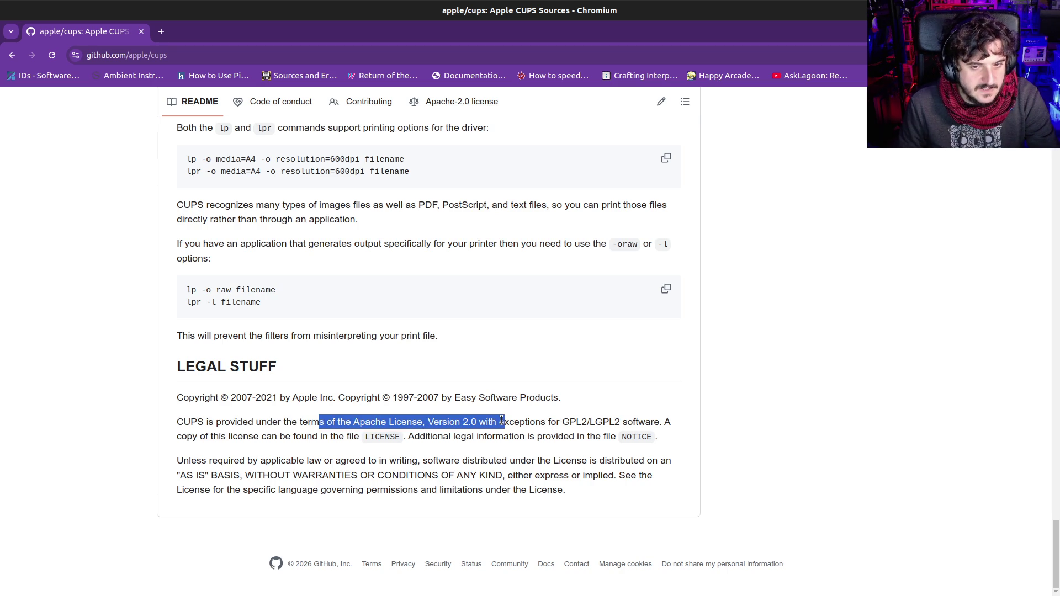
drag(327, 422, 514, 426)
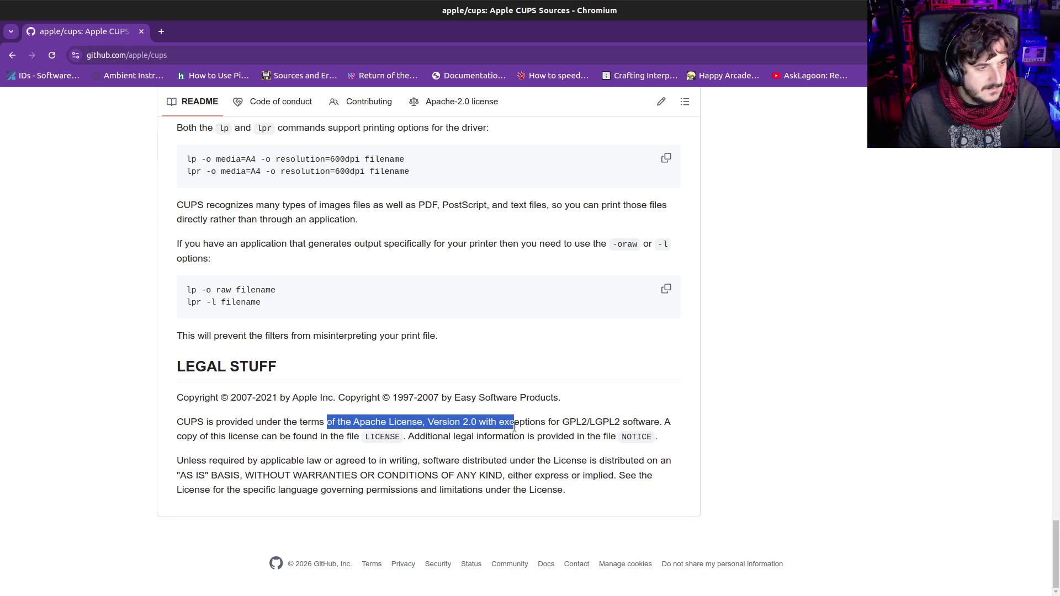
click(514, 427)
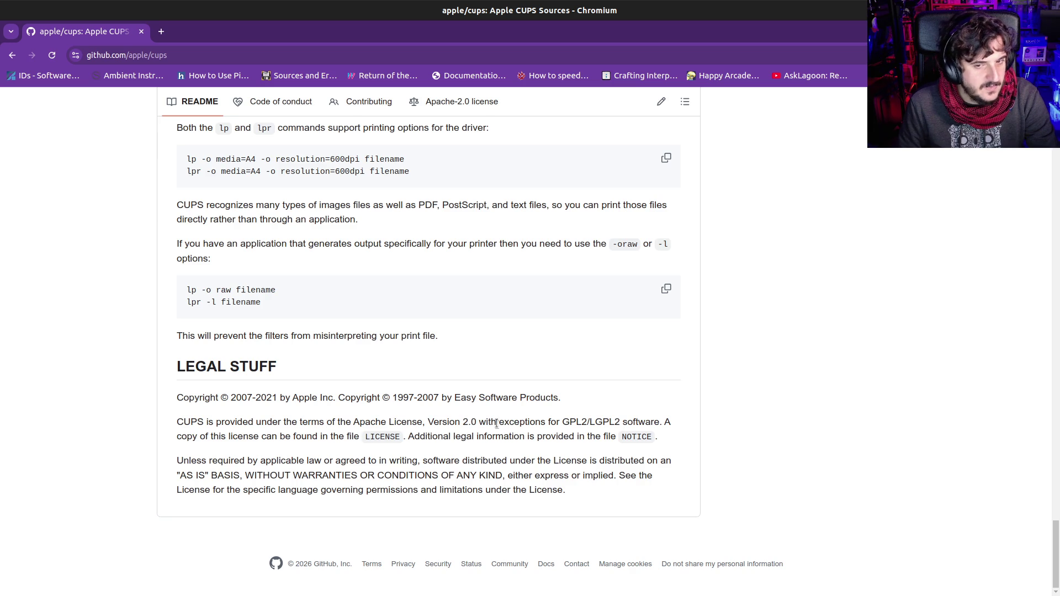
drag(498, 422, 638, 430)
click(639, 430)
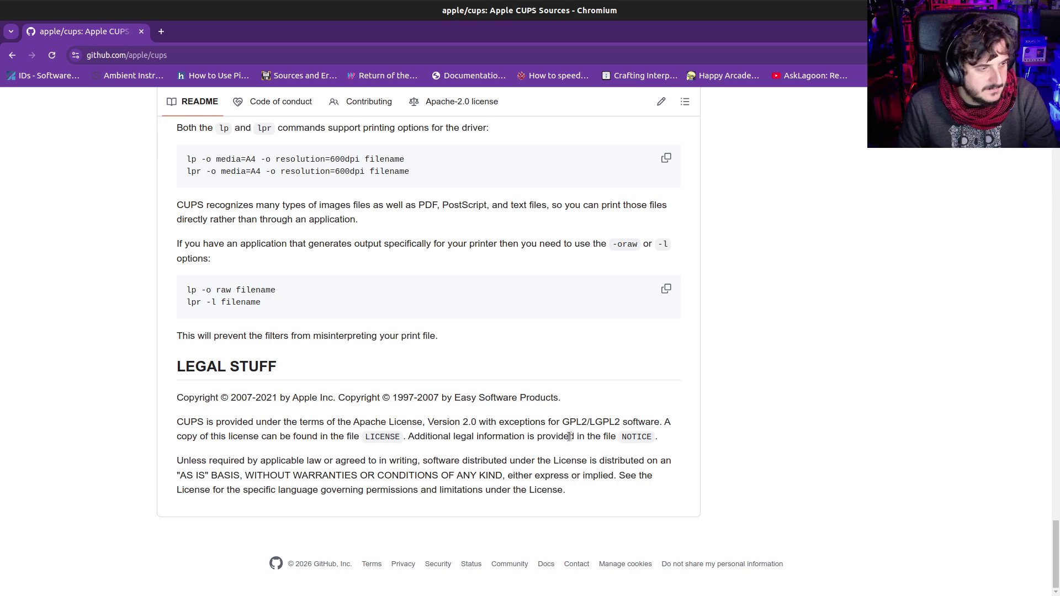
drag(519, 426, 346, 423)
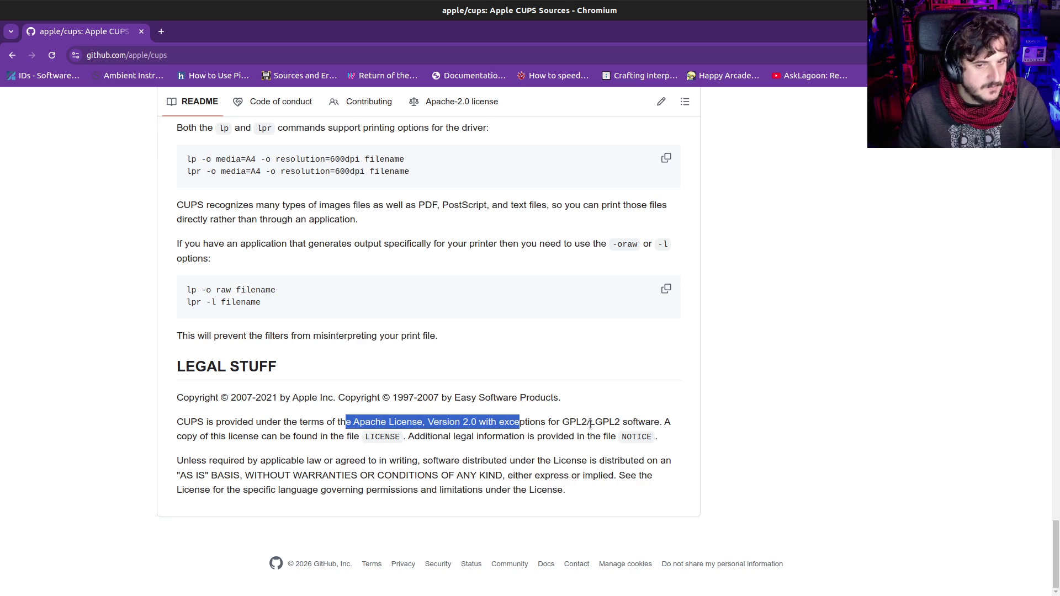
click(534, 431)
drag(530, 423, 308, 424)
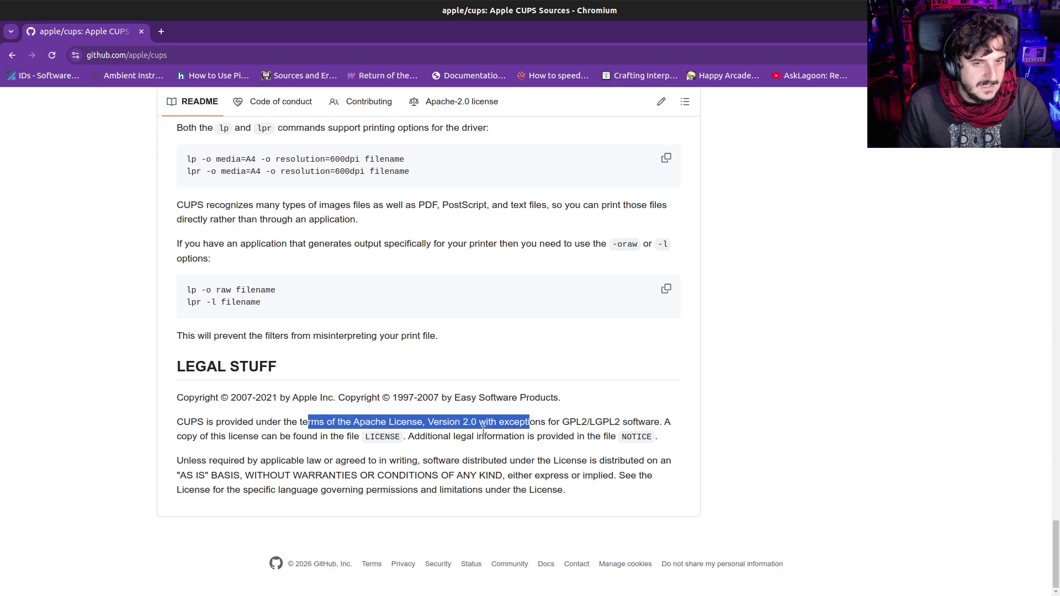
mouse_move(514, 423)
mouse_down()
mouse_move(177, 423)
mouse_move(278, 423)
mouse_up()
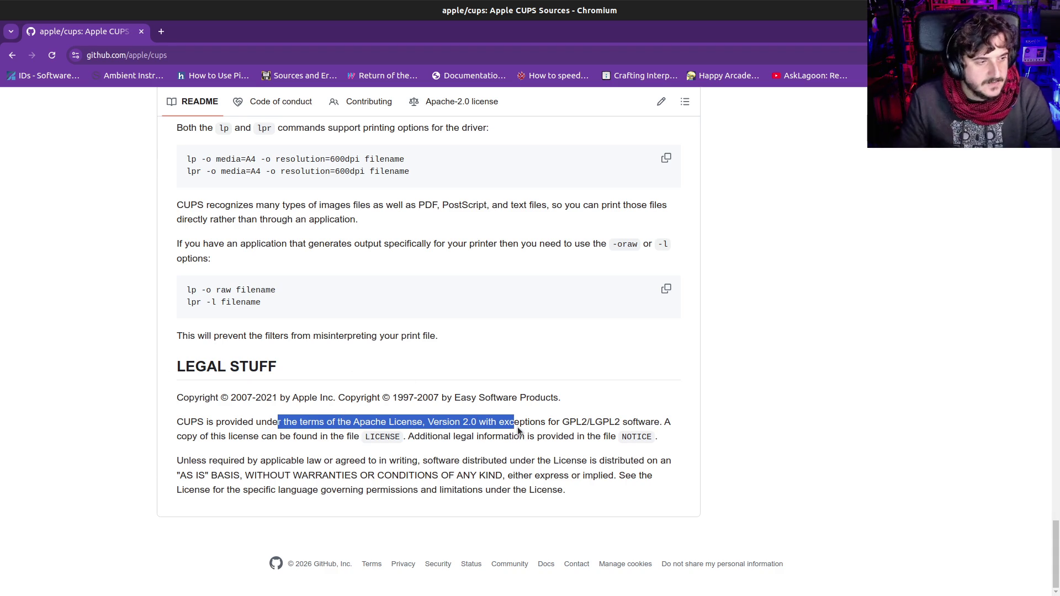
click(493, 430)
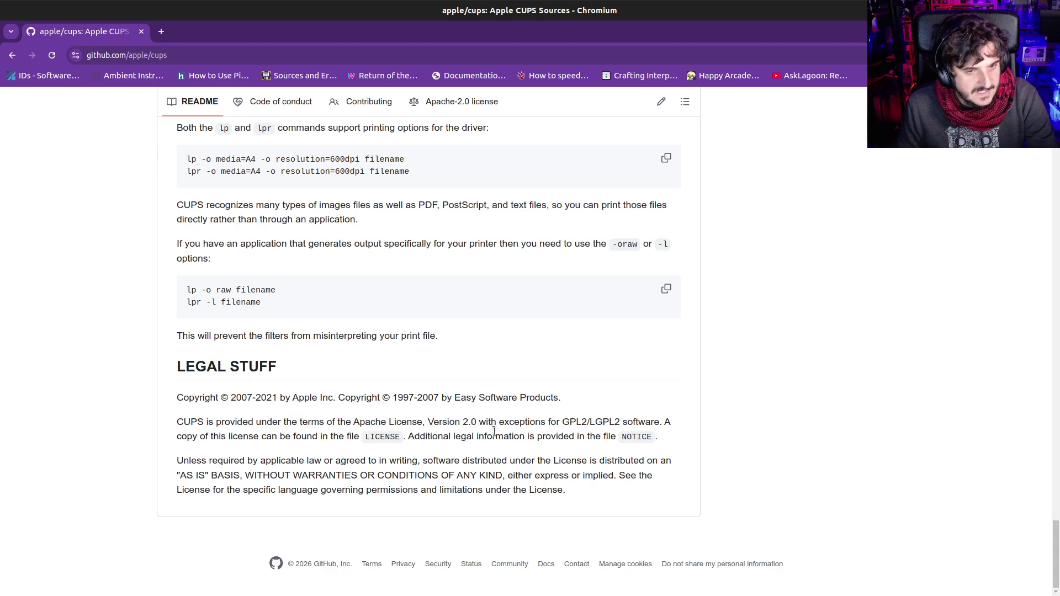
click(12, 56)
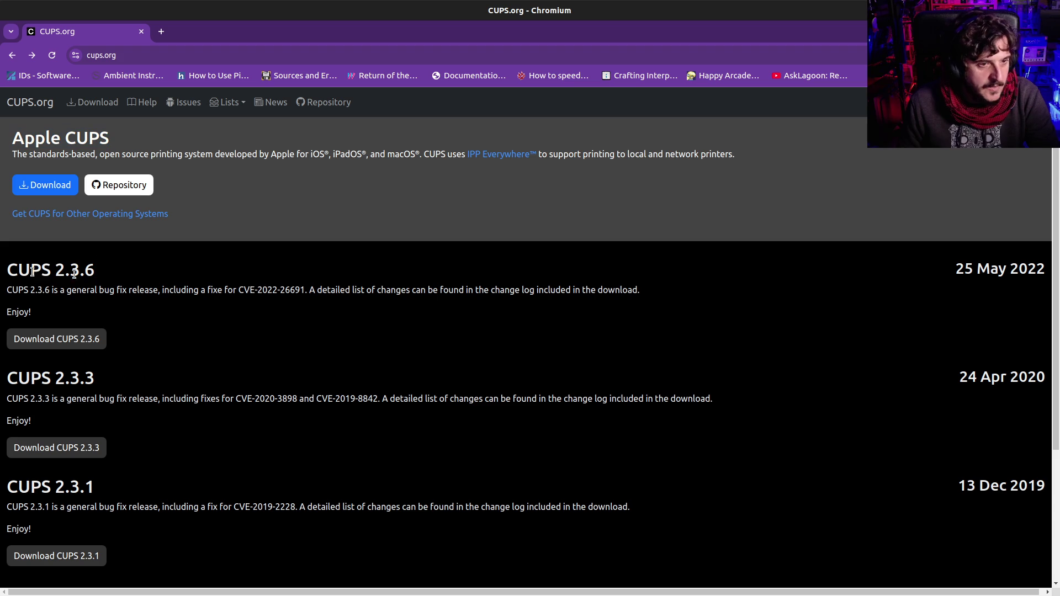
Highlight the CUPS 2.3.6 heading and 25 May 2022 date, then drag the Belkin Wemo article into a new tab
drag(32, 271, 844, 274)
drag(957, 271, 1058, 271)
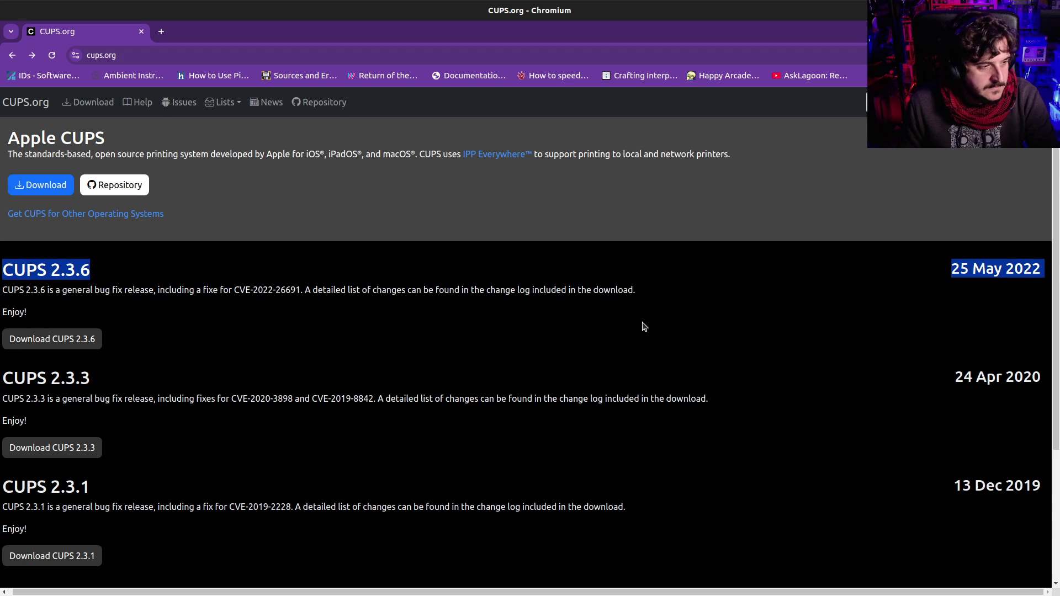
click(643, 327)
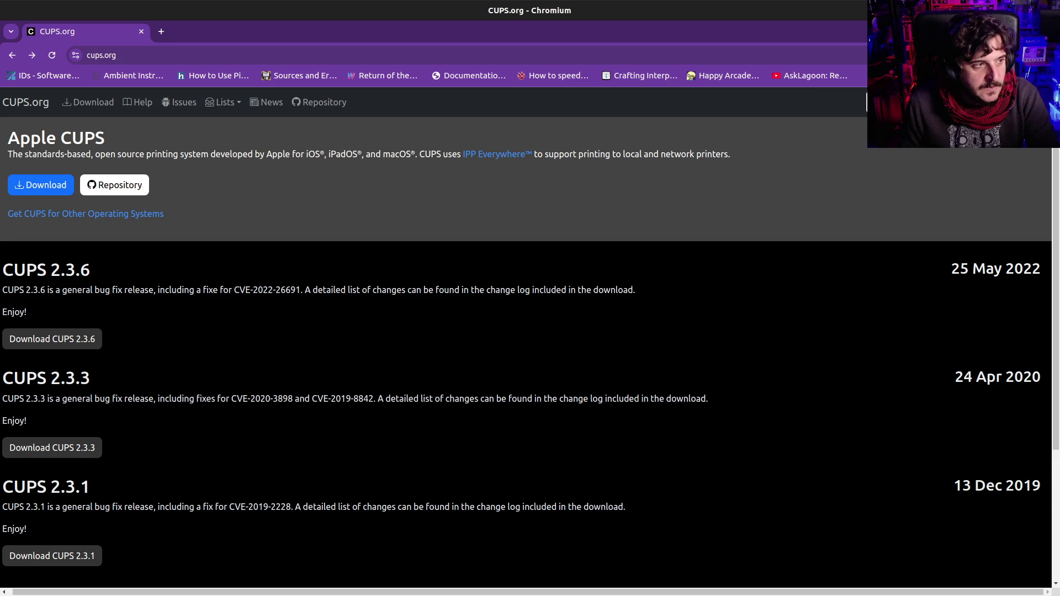
mouse_move(88, 119)
mouse_down()
mouse_move(82, 35)
mouse_move(119, 32)
mouse_up()
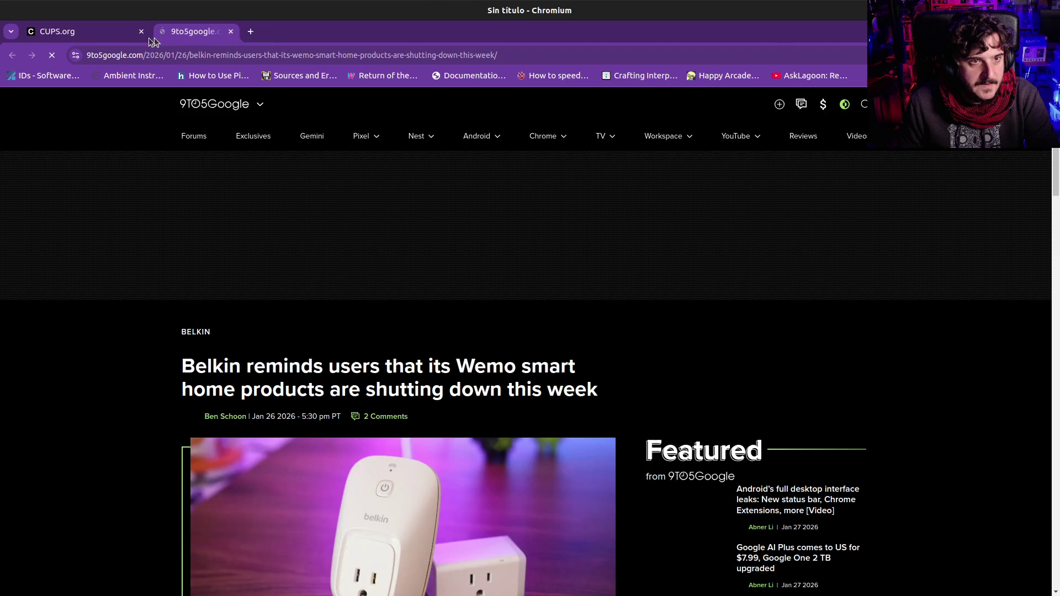
Close the CUPS.org tab and scroll down the Belkin Wemo article
middle_click(118, 32)
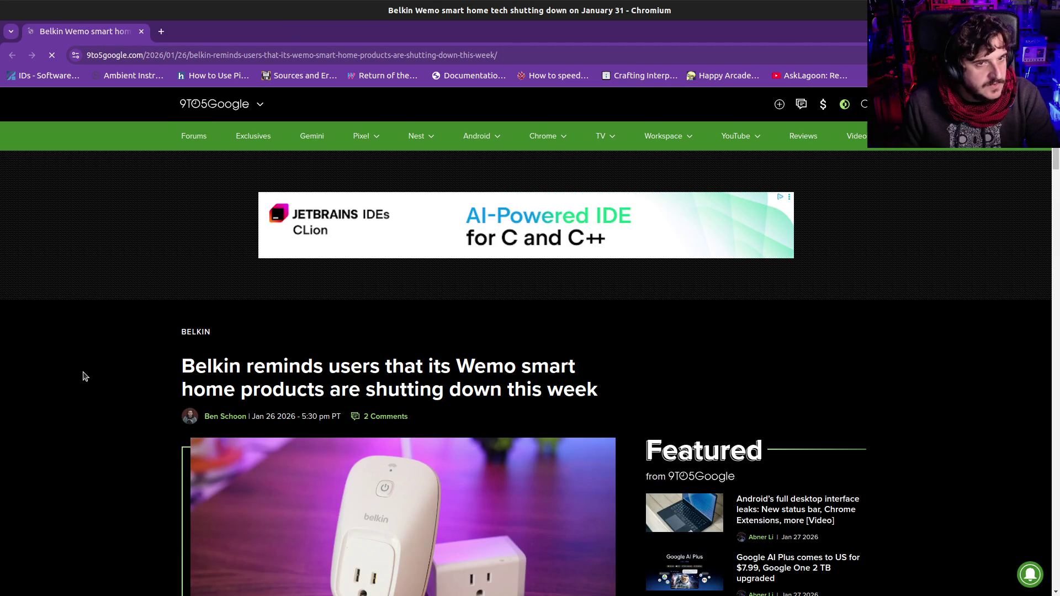
scroll(84, 376, down, 5)
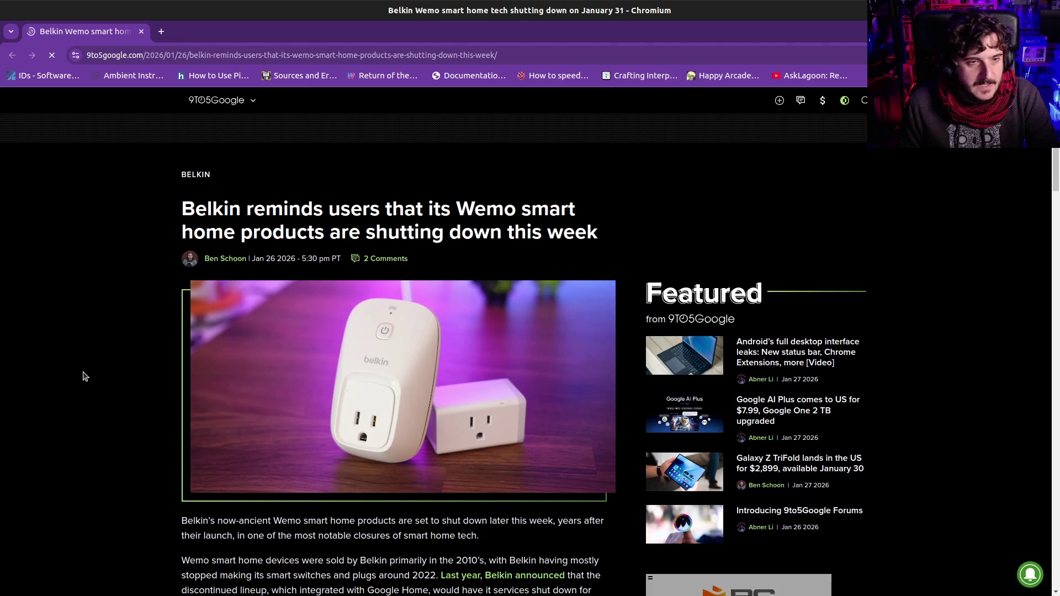
scroll(84, 376, down, 3)
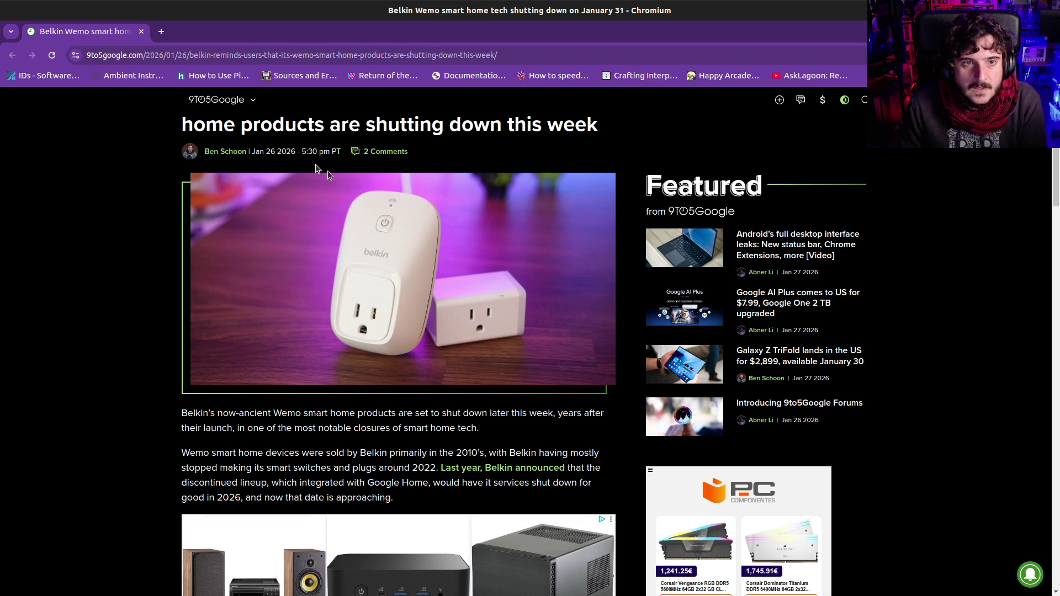
scroll(304, 177, up, 1)
mouse_move(229, 136)
mouse_down()
mouse_move(505, 137)
mouse_move(445, 150)
mouse_move(563, 157)
mouse_up()
click(563, 157)
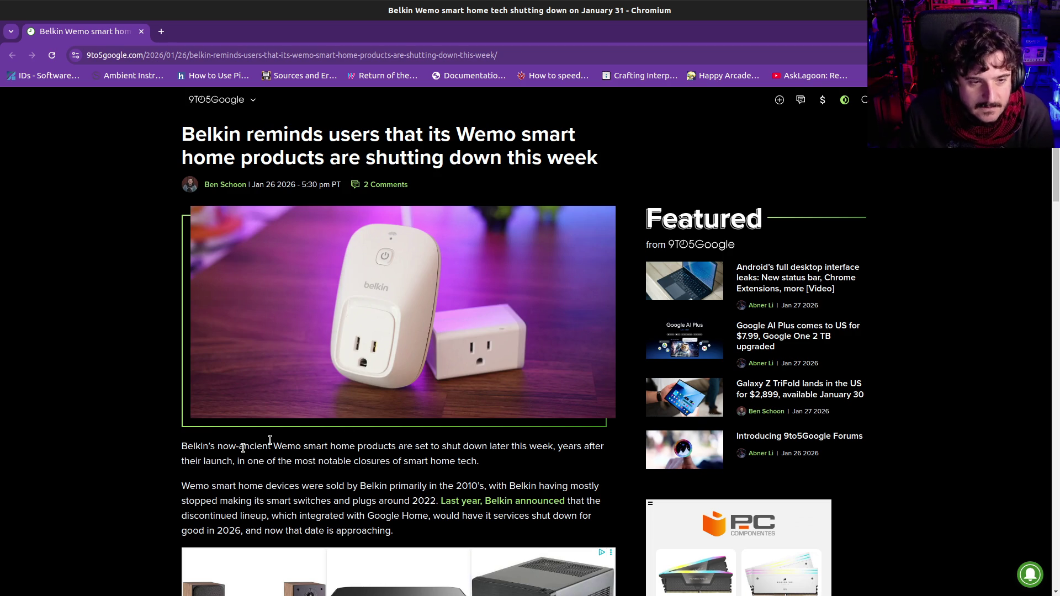
drag(228, 447, 409, 446)
triple_click(408, 446)
click(428, 461)
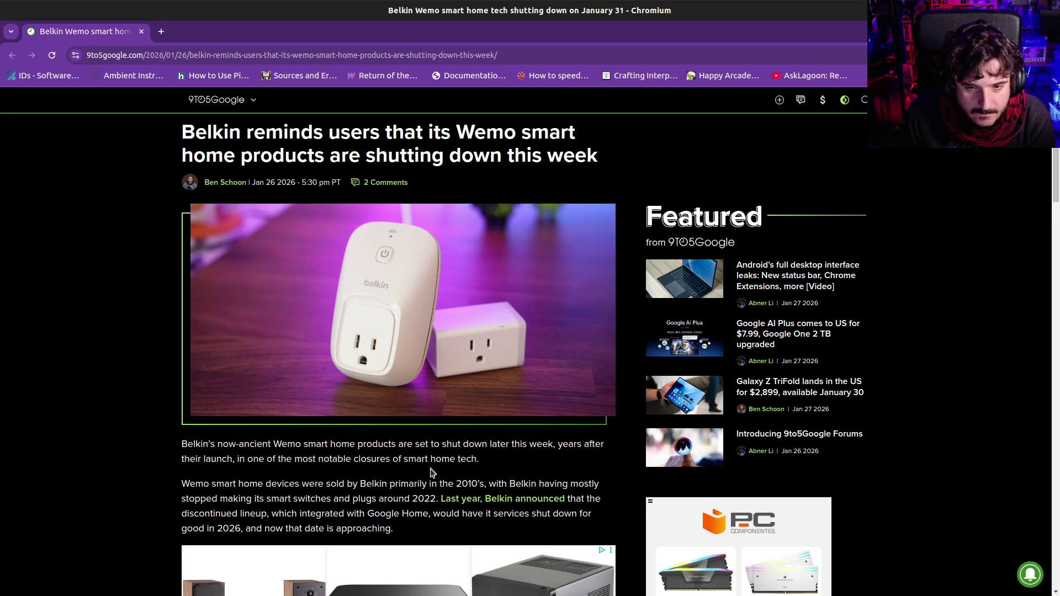
scroll(331, 459, down, 2)
mouse_move(190, 362)
mouse_down()
mouse_move(453, 364)
mouse_move(563, 377)
mouse_move(517, 363)
mouse_up()
click(411, 364)
drag(389, 362, 400, 390)
click(398, 386)
drag(208, 377, 393, 378)
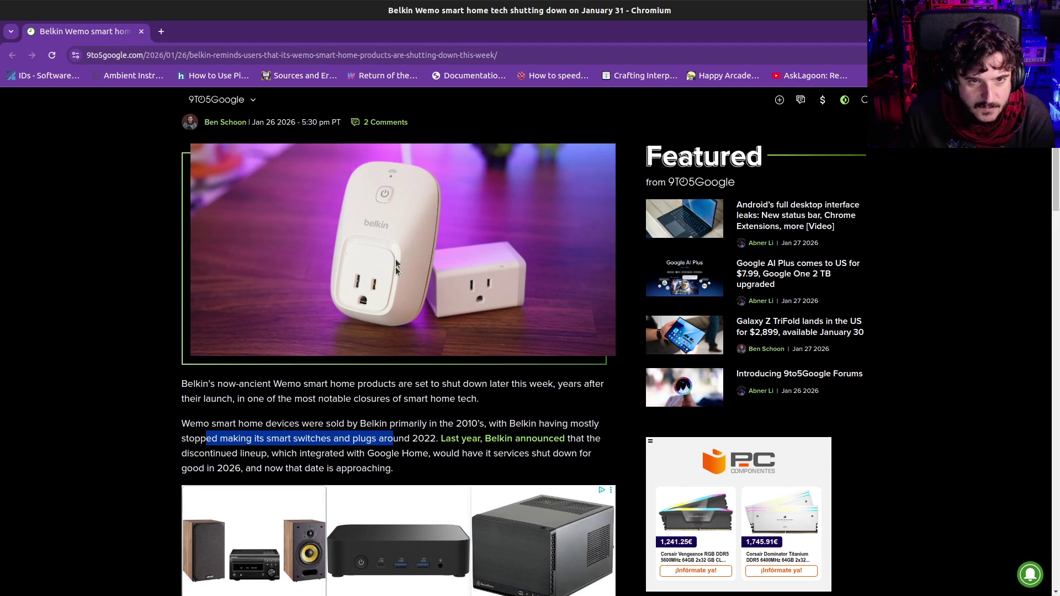
scroll(376, 343, up, 2)
scroll(376, 342, down, 2)
click(280, 352)
drag(280, 351, 430, 347)
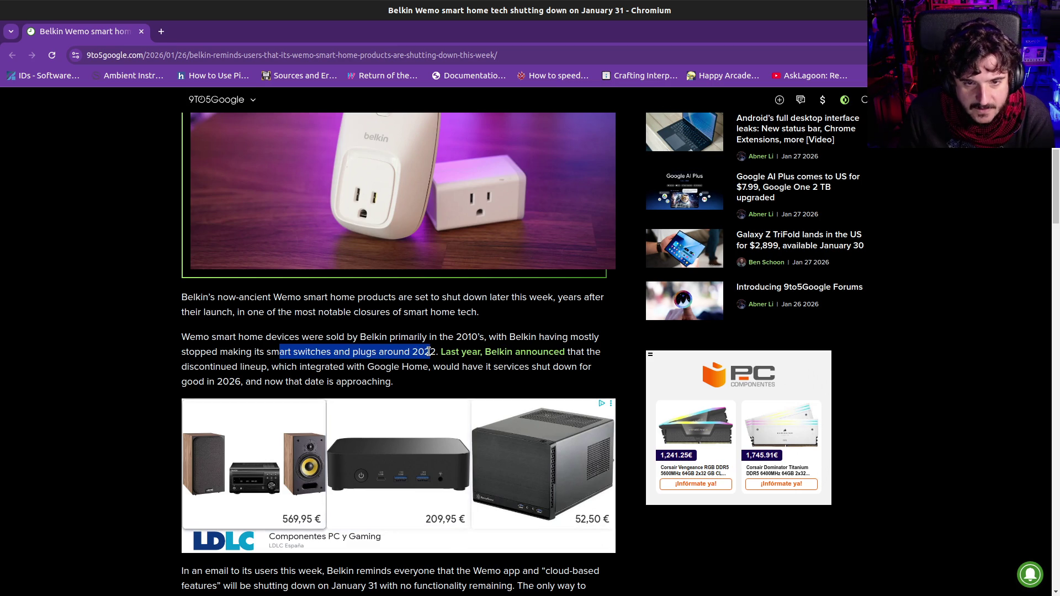
mouse_move(203, 366)
mouse_down()
mouse_move(368, 367)
mouse_move(410, 383)
mouse_up()
mouse_move(301, 367)
mouse_down()
mouse_move(452, 368)
mouse_move(464, 379)
mouse_up()
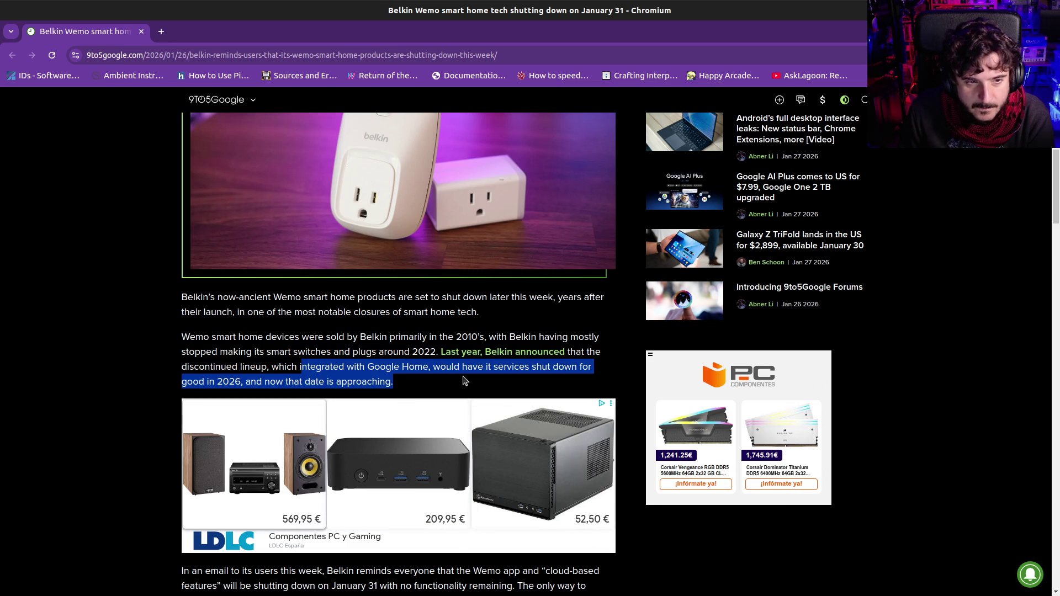
scroll(464, 380, down, 3)
scroll(465, 380, down, 3)
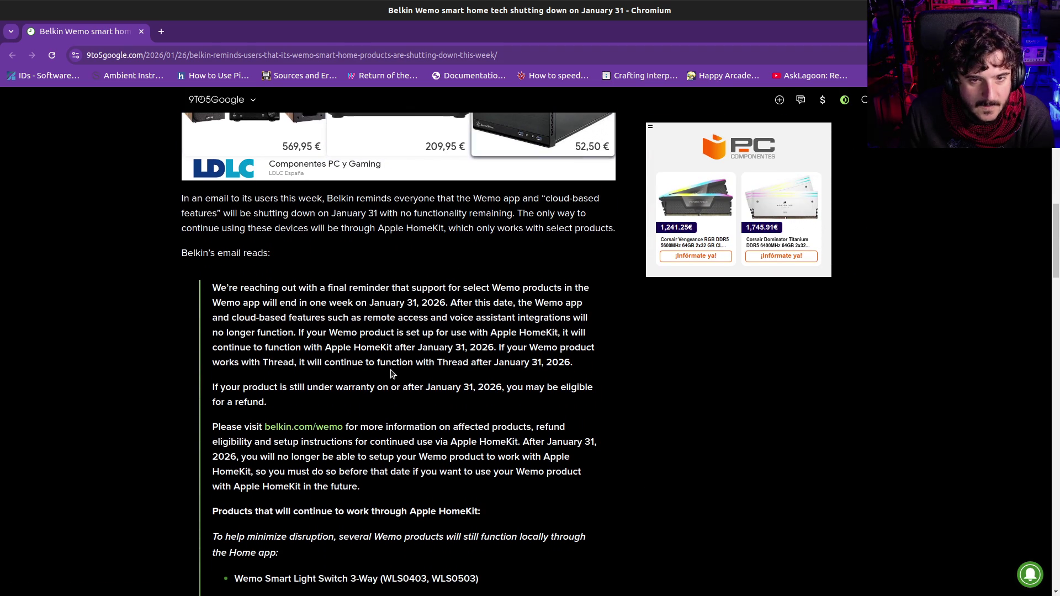
scroll(339, 313, down, 4)
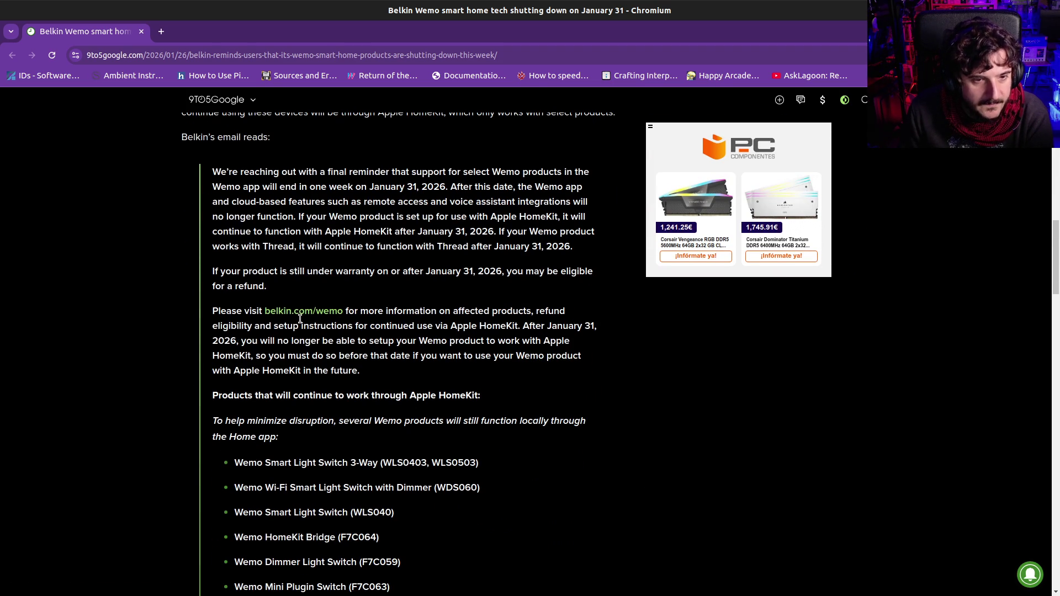
scroll(330, 392, down, 2)
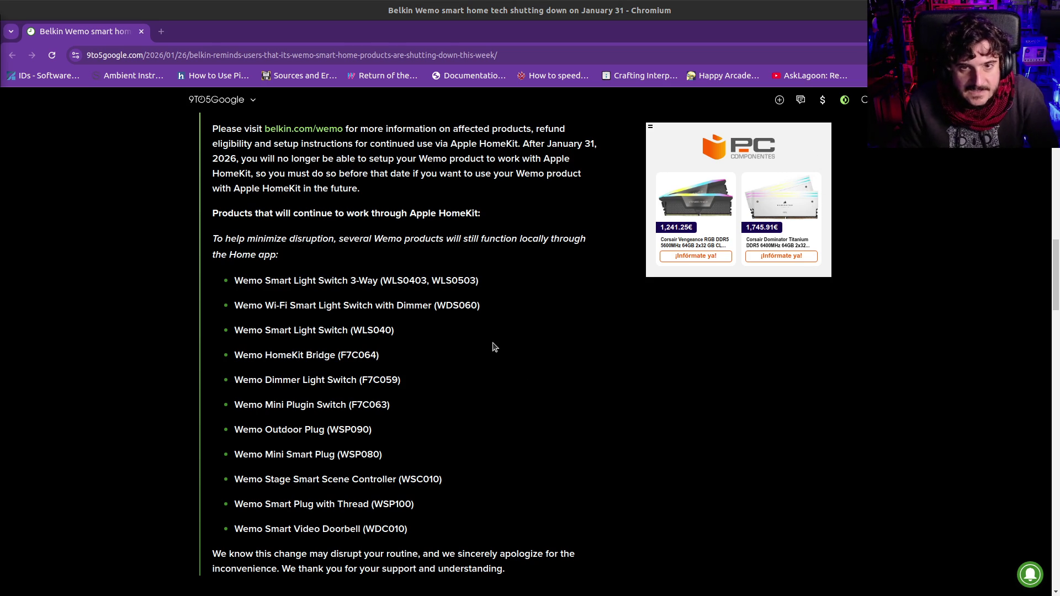
scroll(493, 347, down, 5)
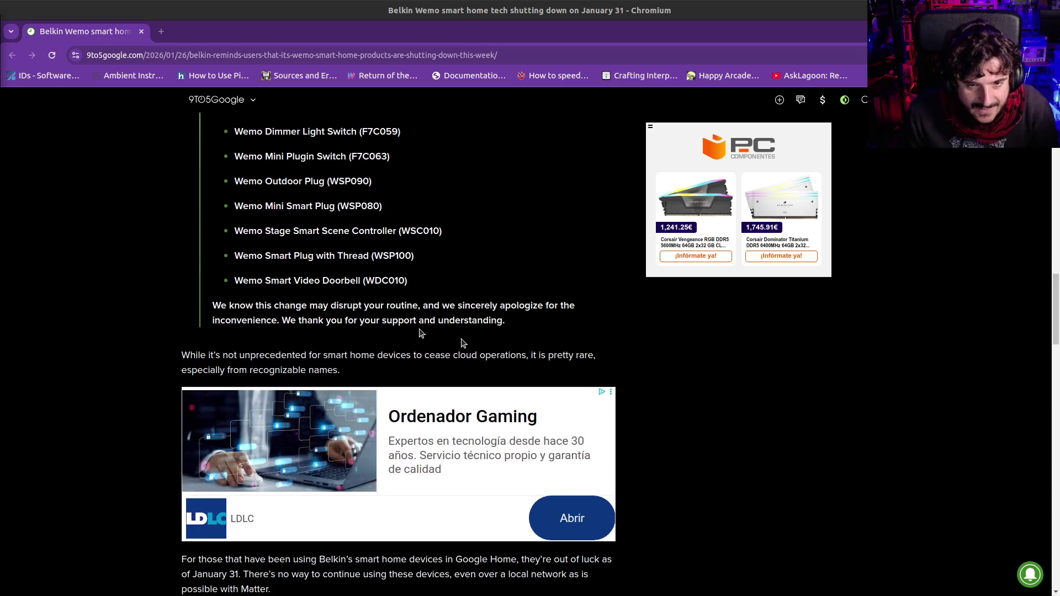
scroll(462, 342, down, 5)
scroll(307, 509, up, 2)
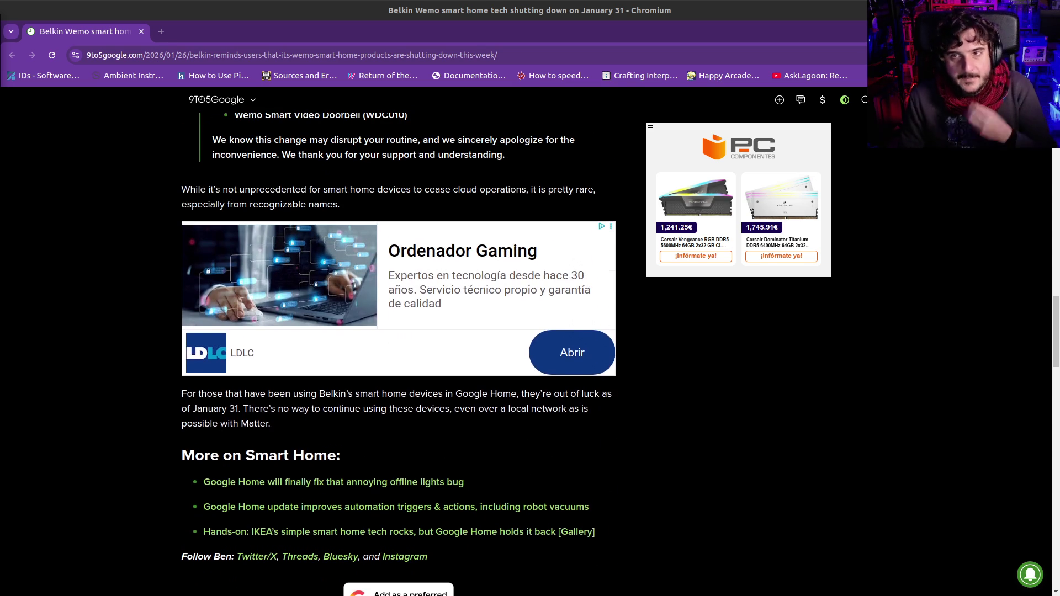
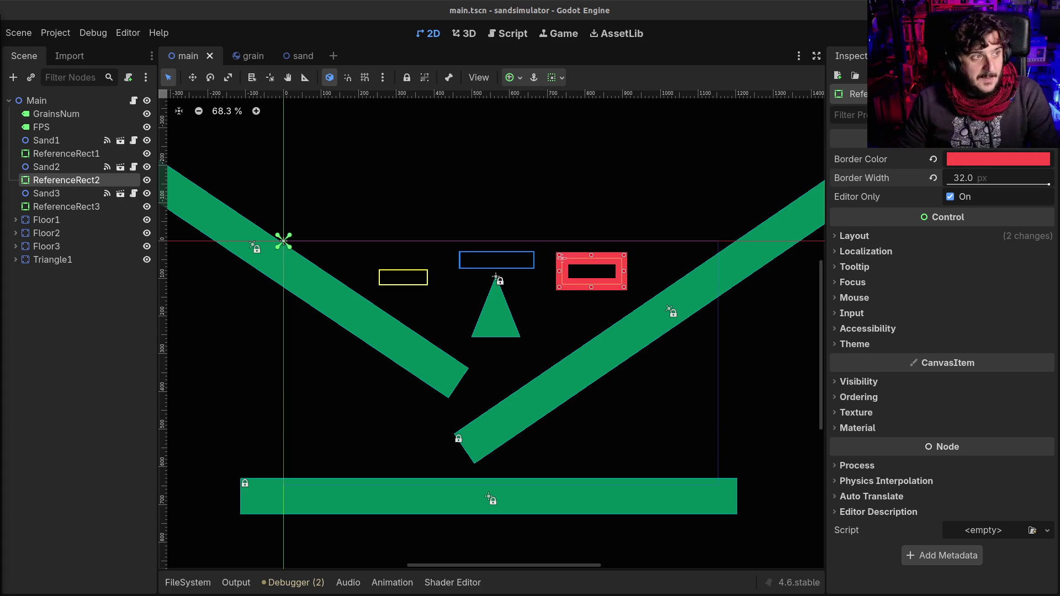
Bring the r/RafaLagoon Reddit feed forward and open the post about GOG's Linux support
key(alt+Tab)
scroll(312, 386, down, 2)
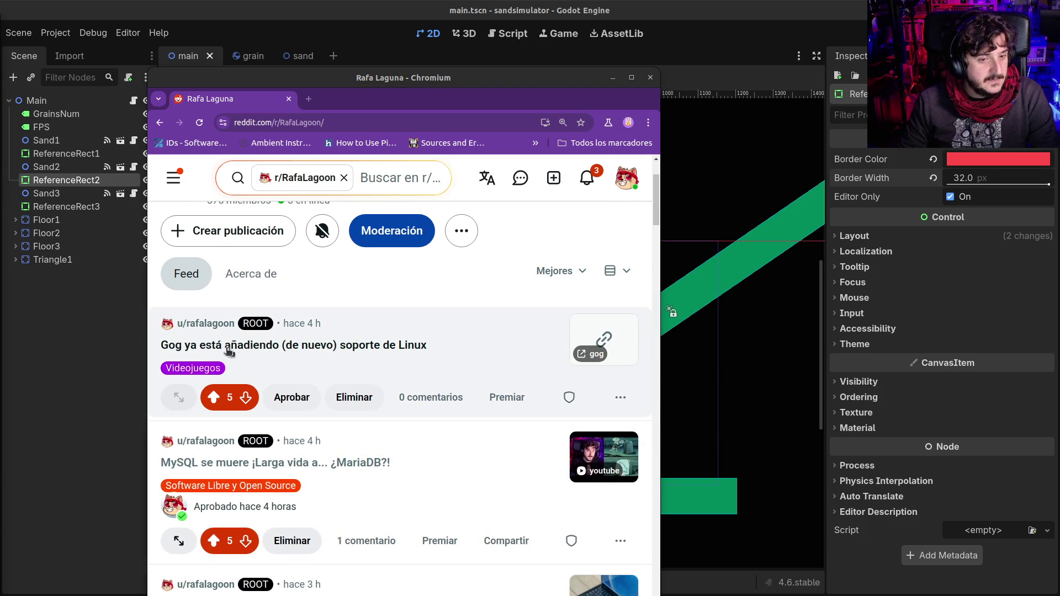
click(206, 351)
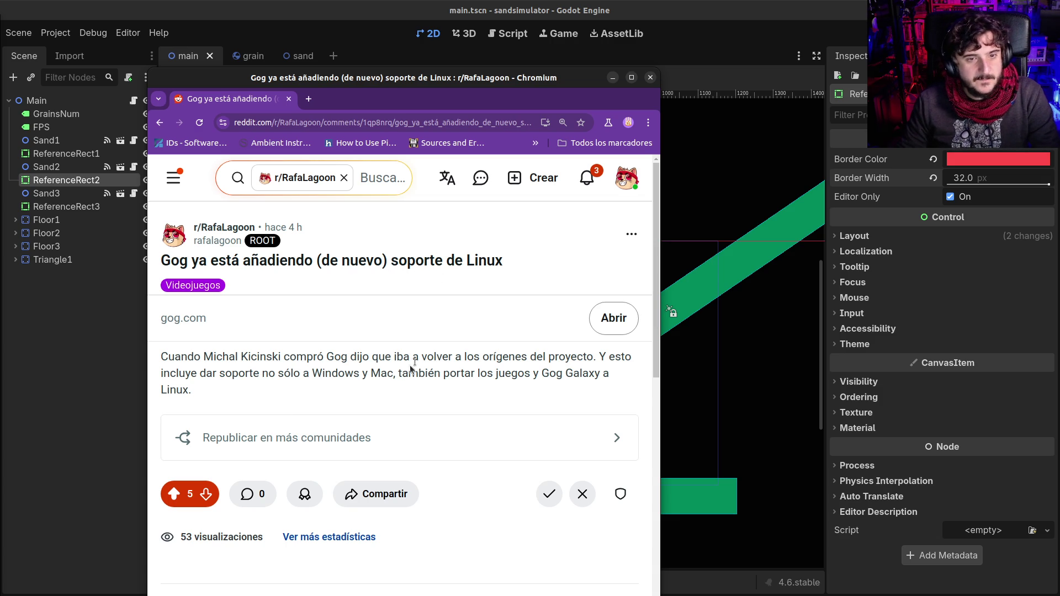
Follow the post's gog.com link to the Senior Software Engineer (C++ GOG GALAXY) job listing
click(168, 321)
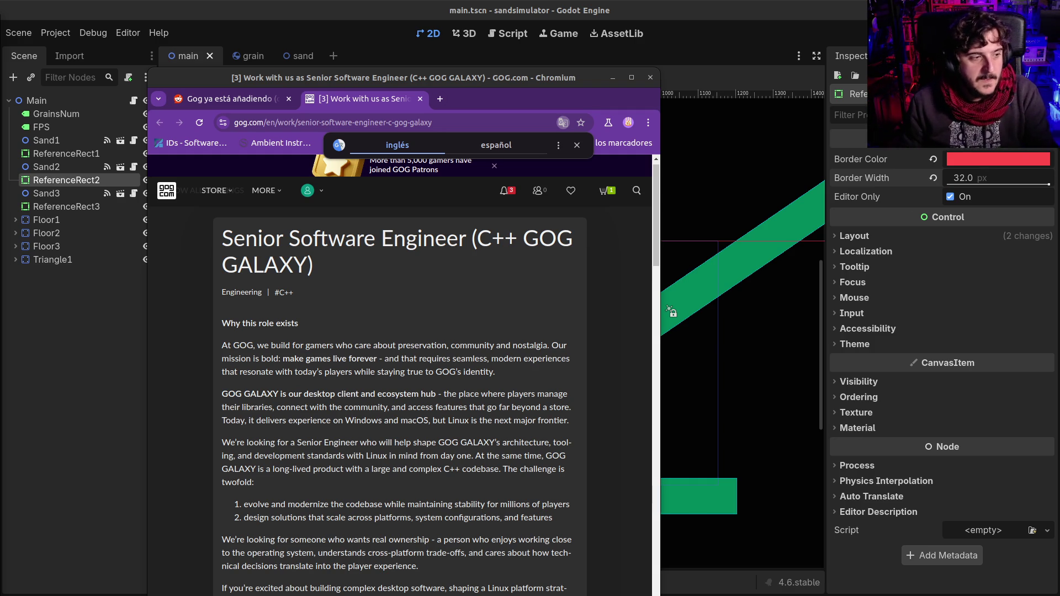
Return to the Reddit post, select the buyer's name in its text, and close the browser
key(ctrl+Tab)
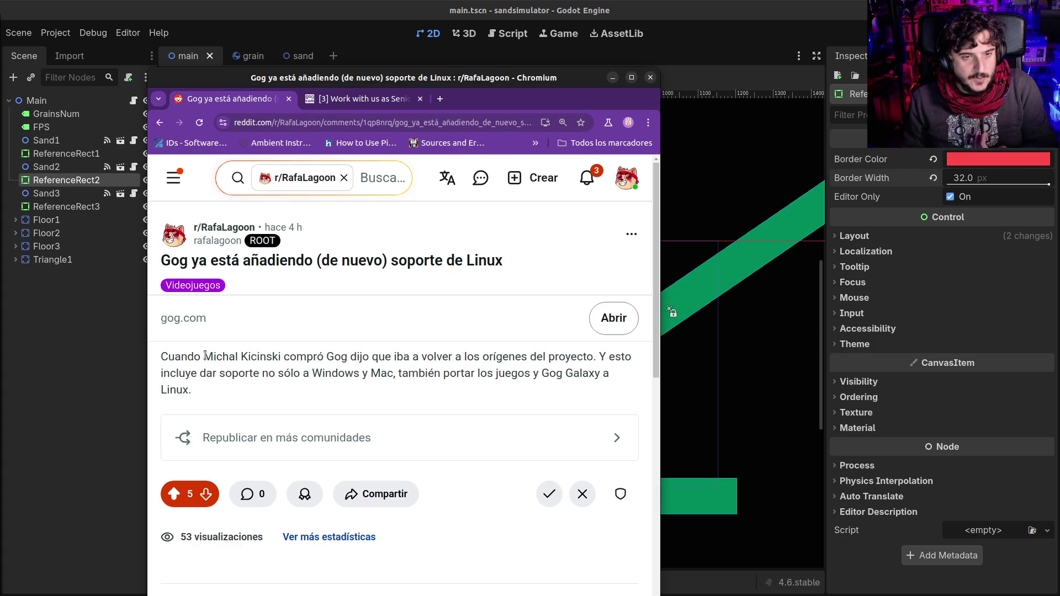
drag(203, 356, 280, 359)
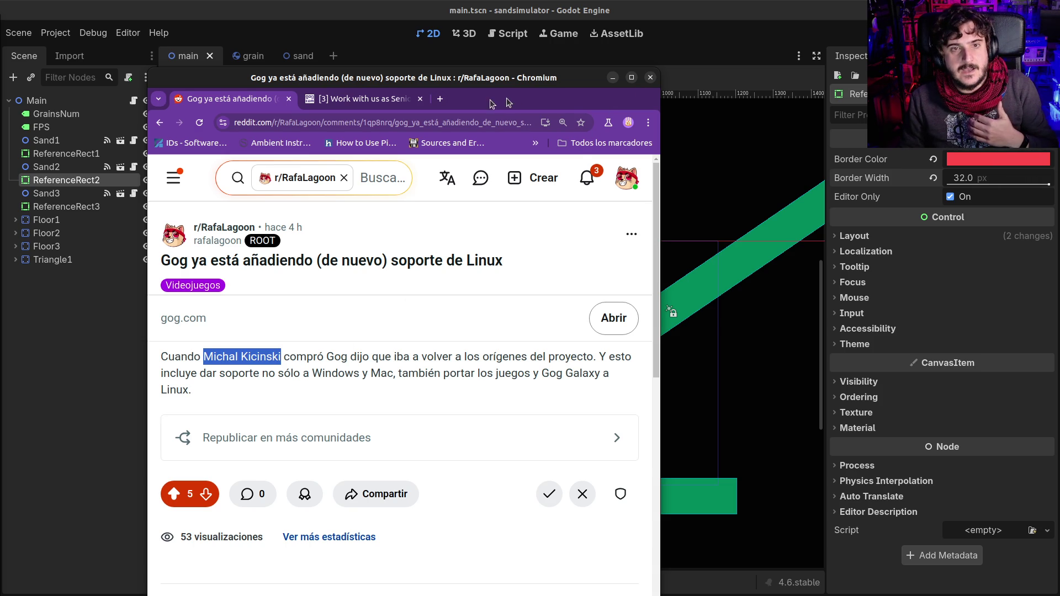
click(650, 78)
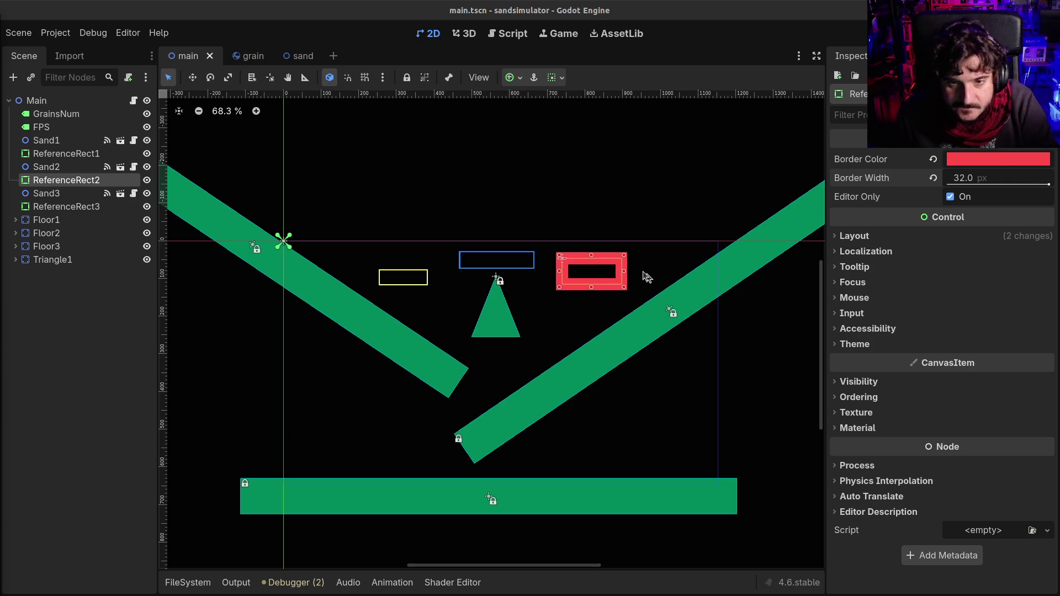
Run the sandsimulator project to test the falling sand grains
click(906, 33)
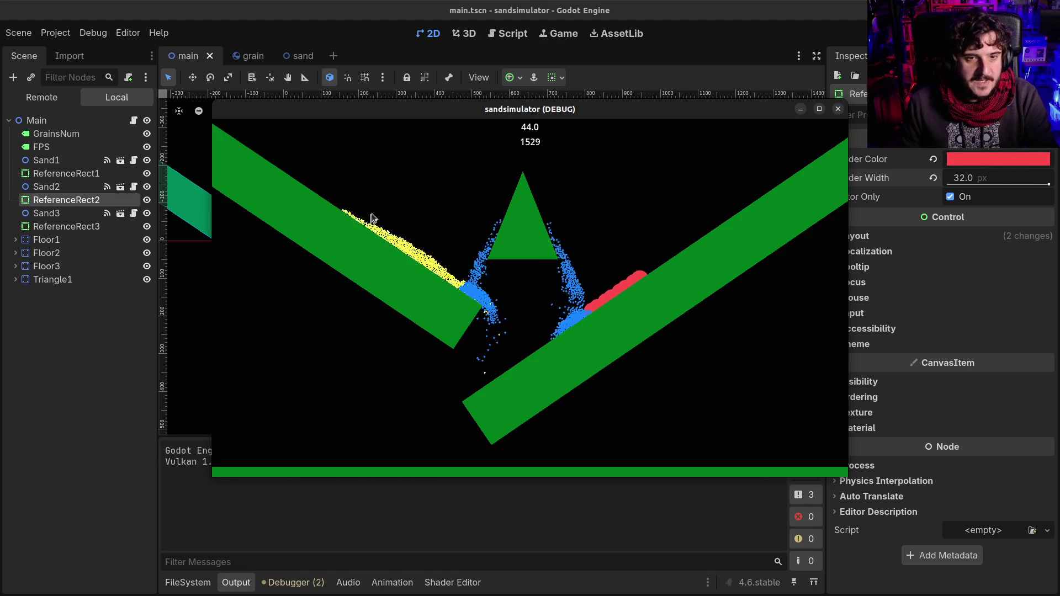
Stop the game, rerun the sand simulation, and close the game window
key(F8)
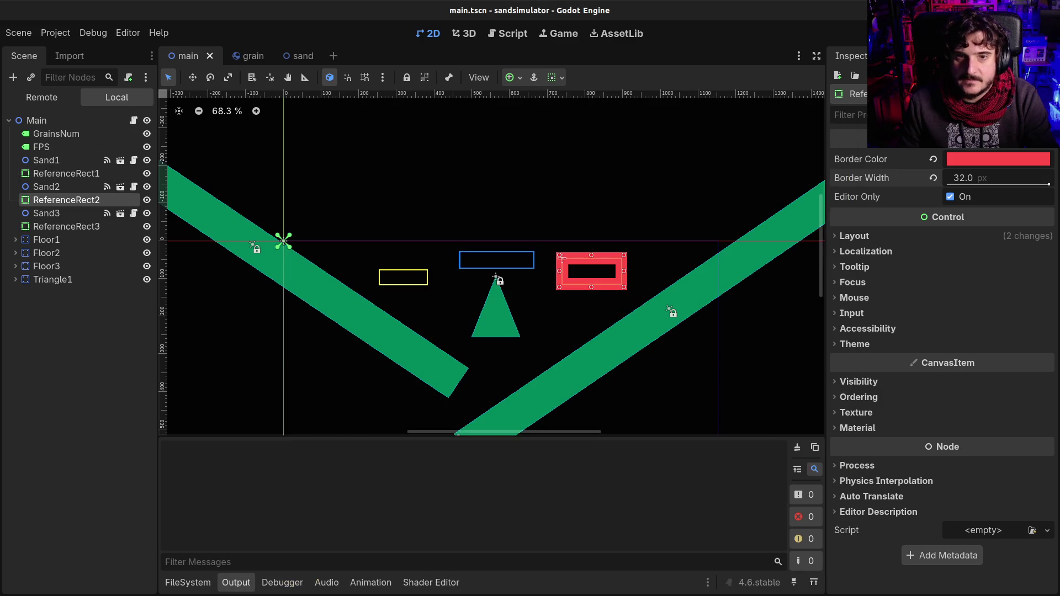
key(F5)
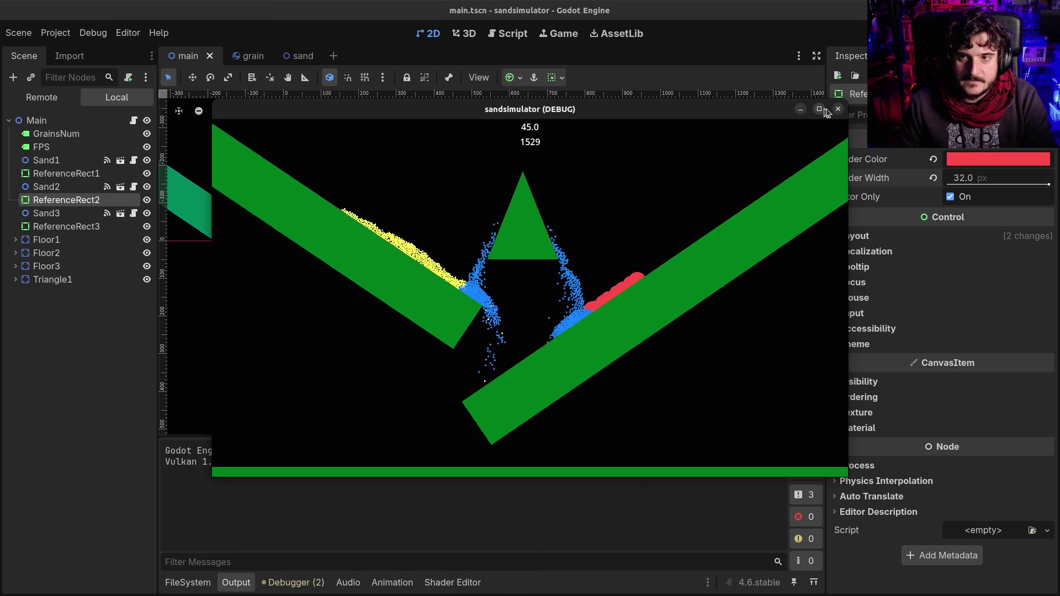
click(838, 108)
Switch to 3D and back to 2D, then open the grain scene
click(464, 34)
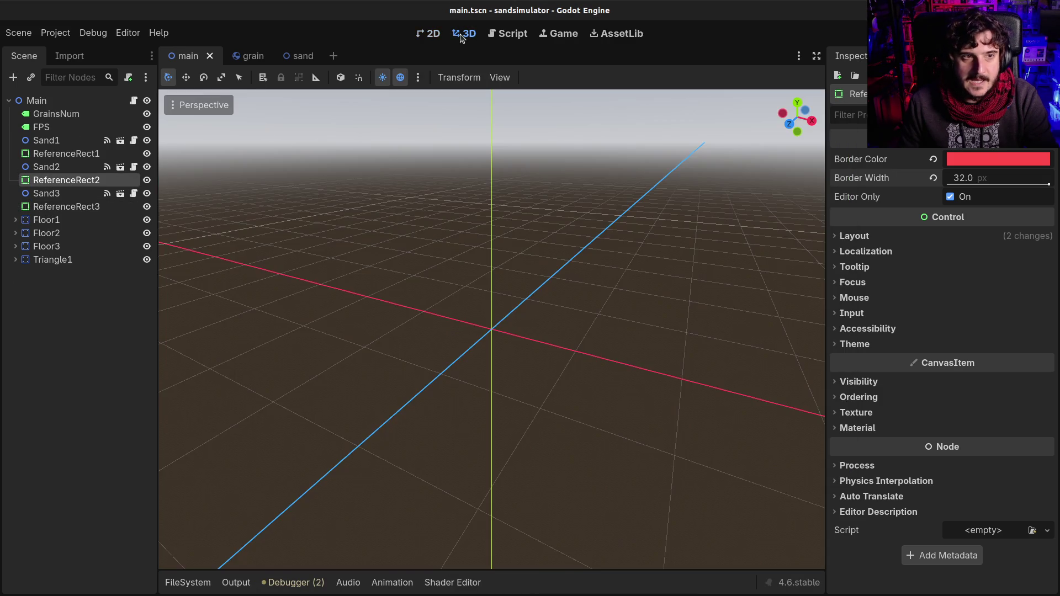
click(434, 35)
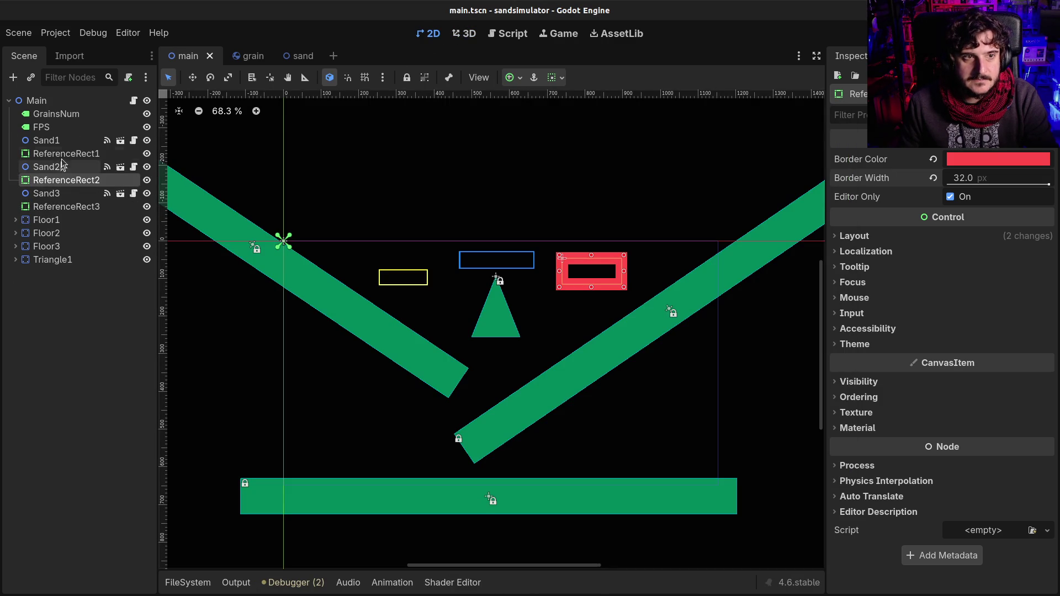
click(249, 56)
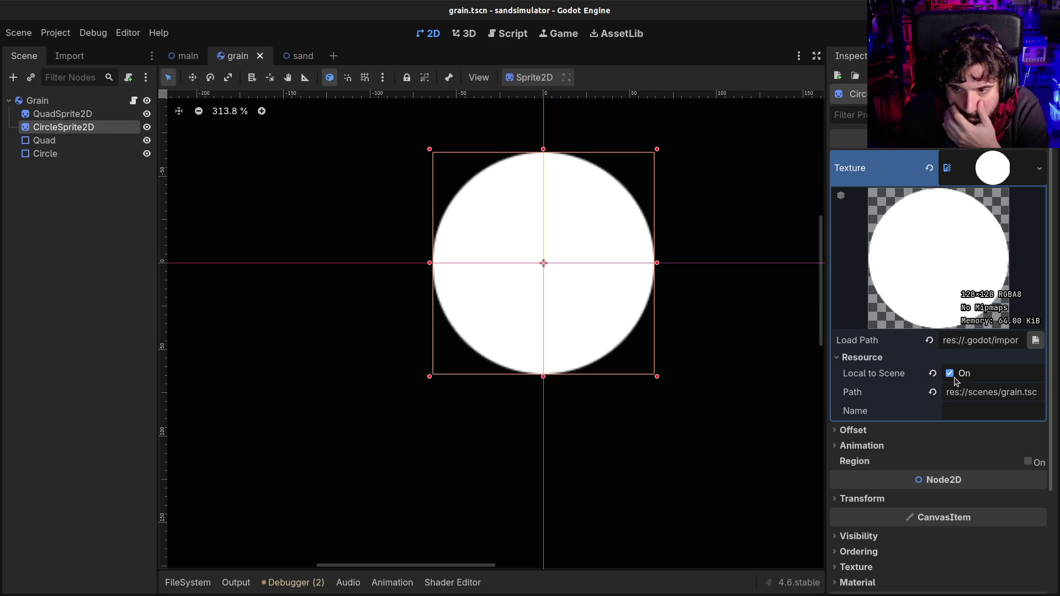
Make the QuadSprite2D texture unique and set it Local to Scene
click(62, 113)
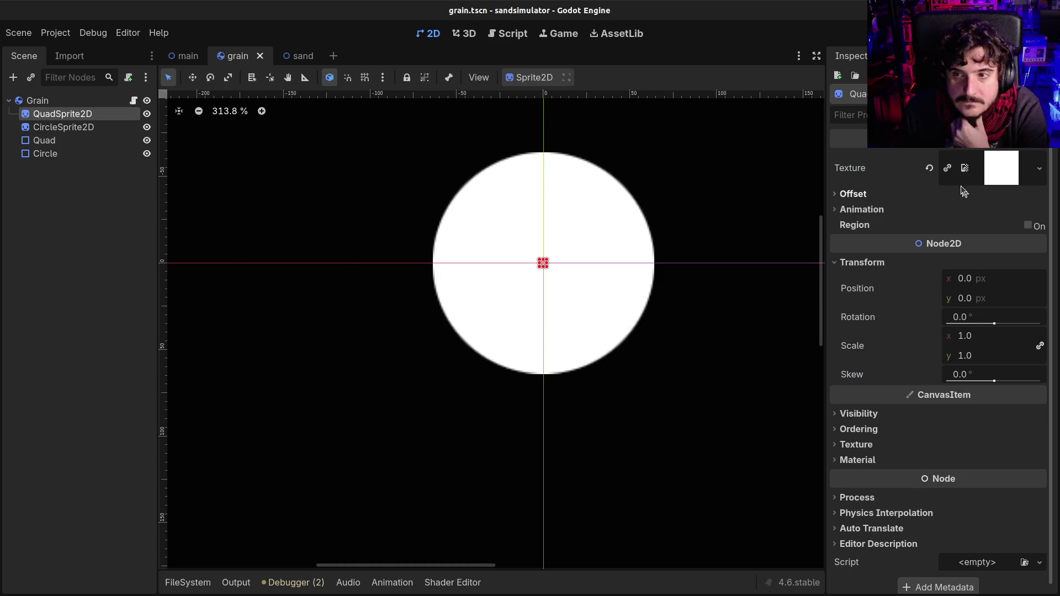
click(999, 177)
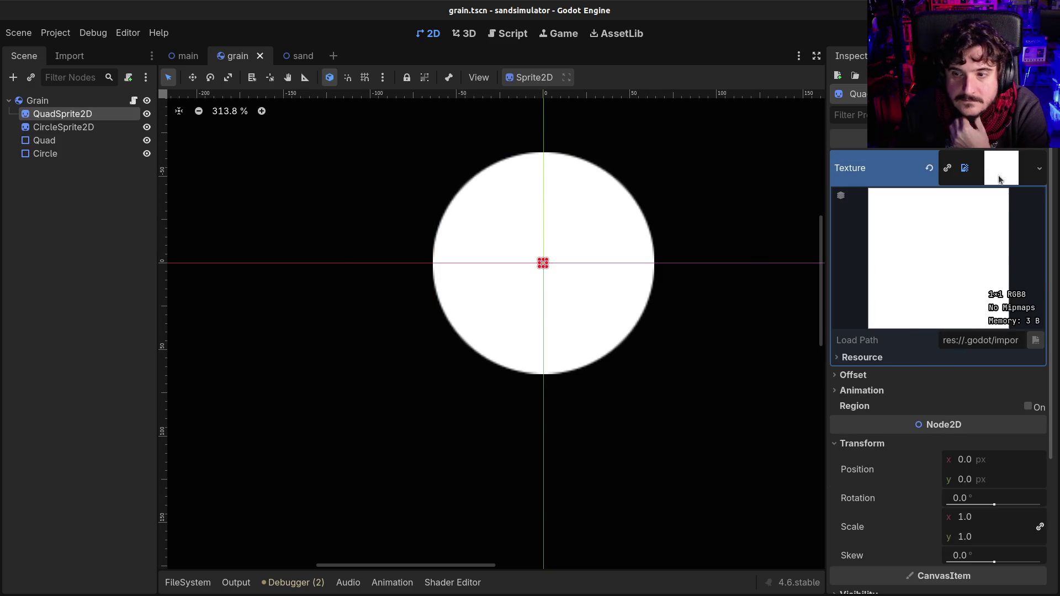
right_click(999, 179)
click(984, 508)
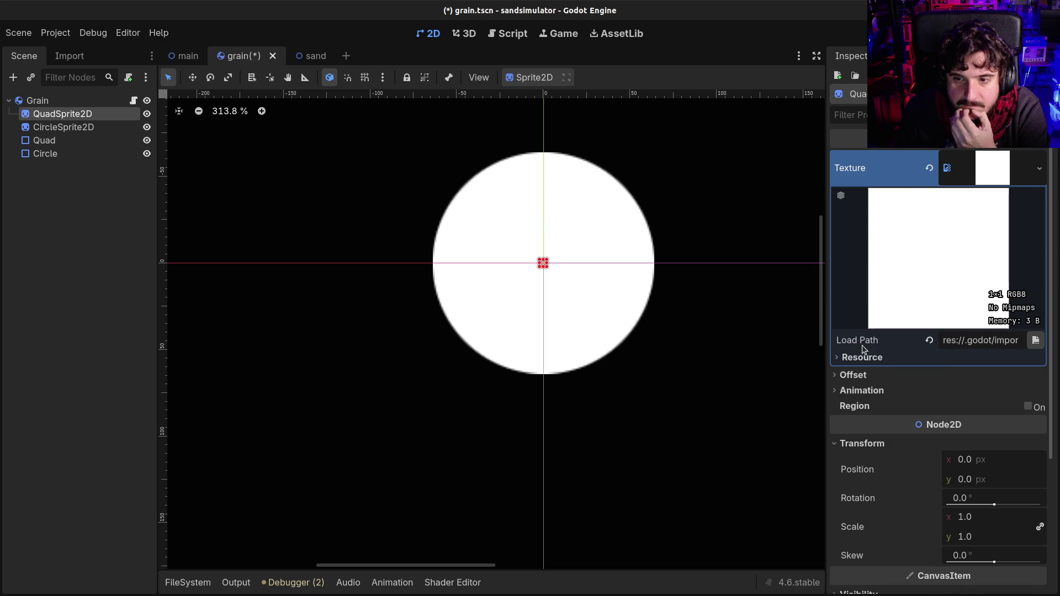
click(861, 357)
click(950, 373)
Save and test-run the grain scene, then stop the game and open grain.gd
key(F5)
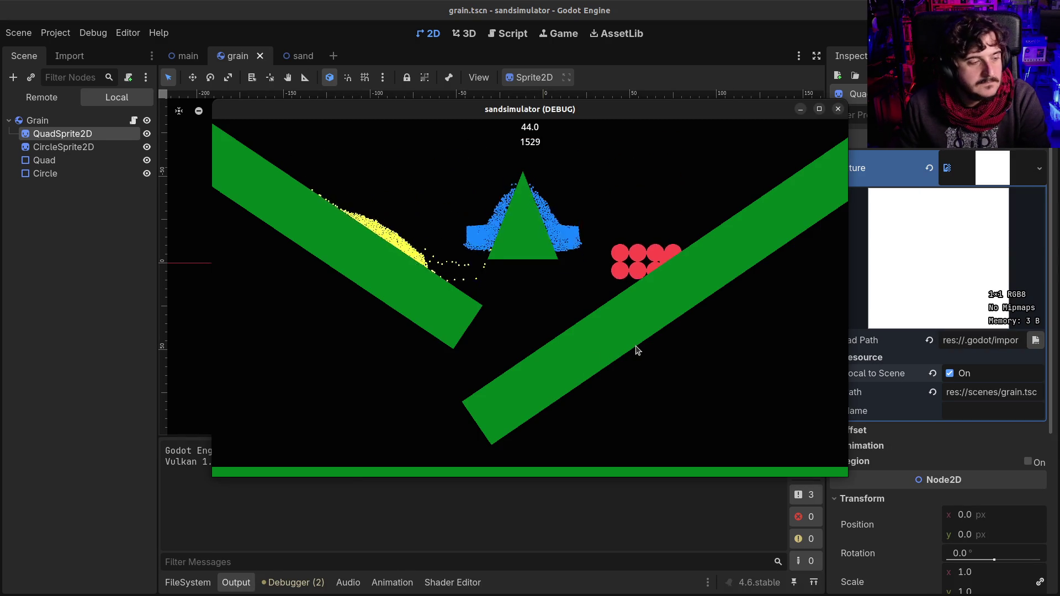
key(F8)
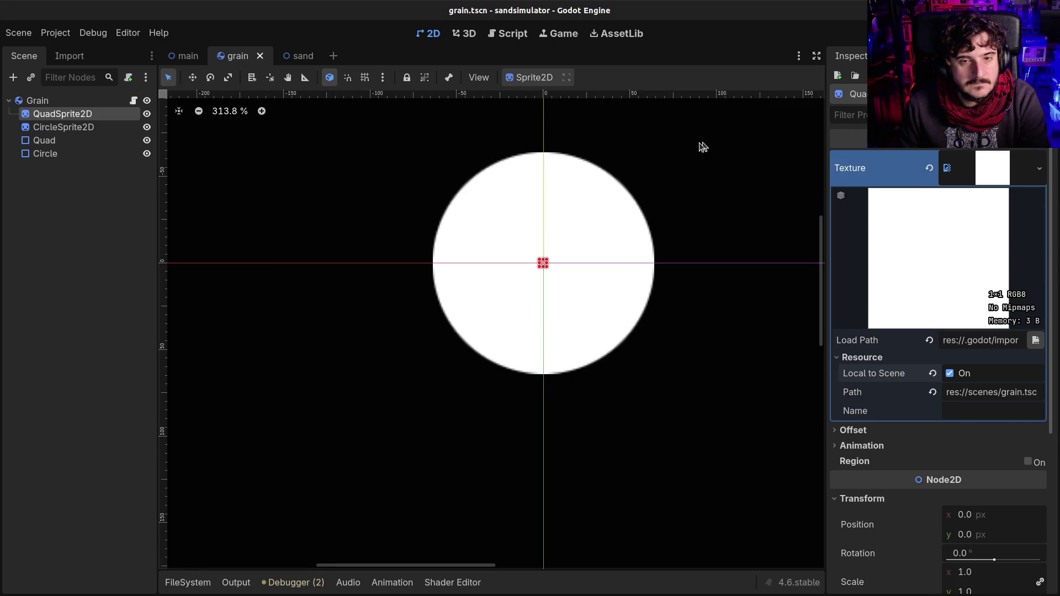
click(504, 35)
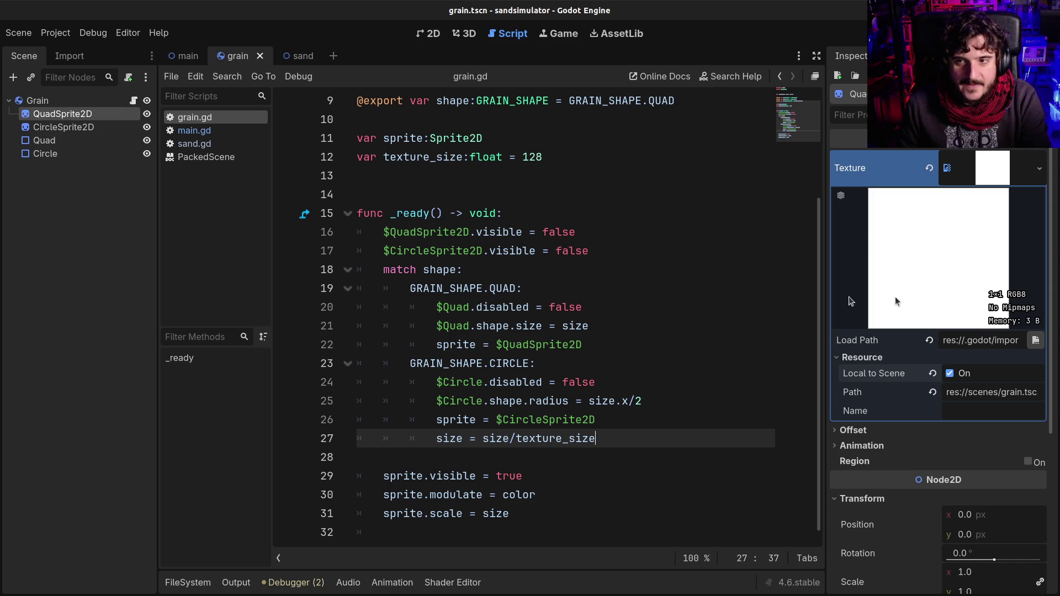
Test-run the grains, close the game, and review grain.gd's size and sprite.scale lines
key(F5)
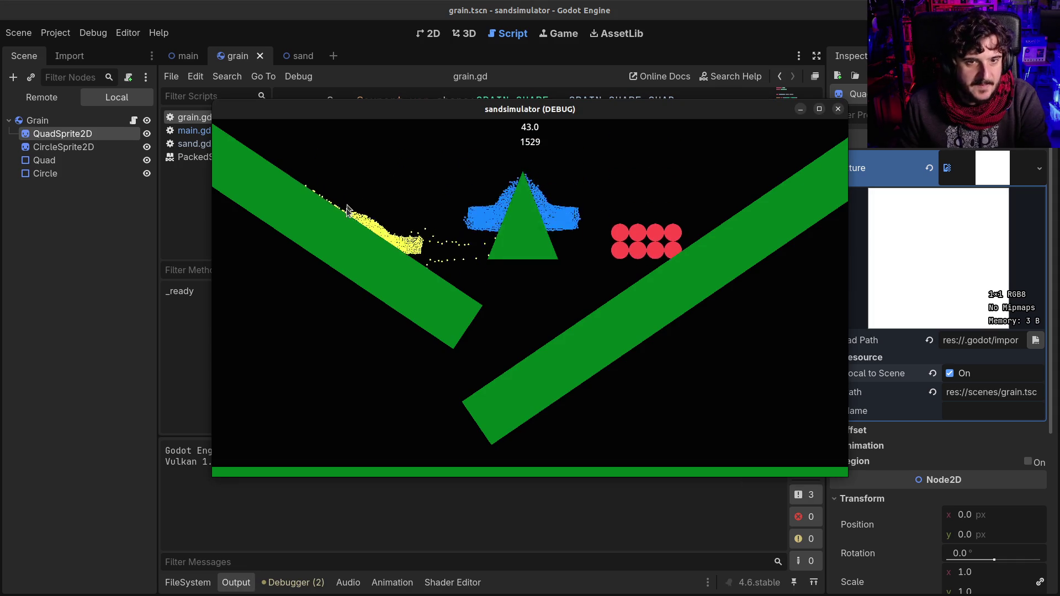
click(838, 108)
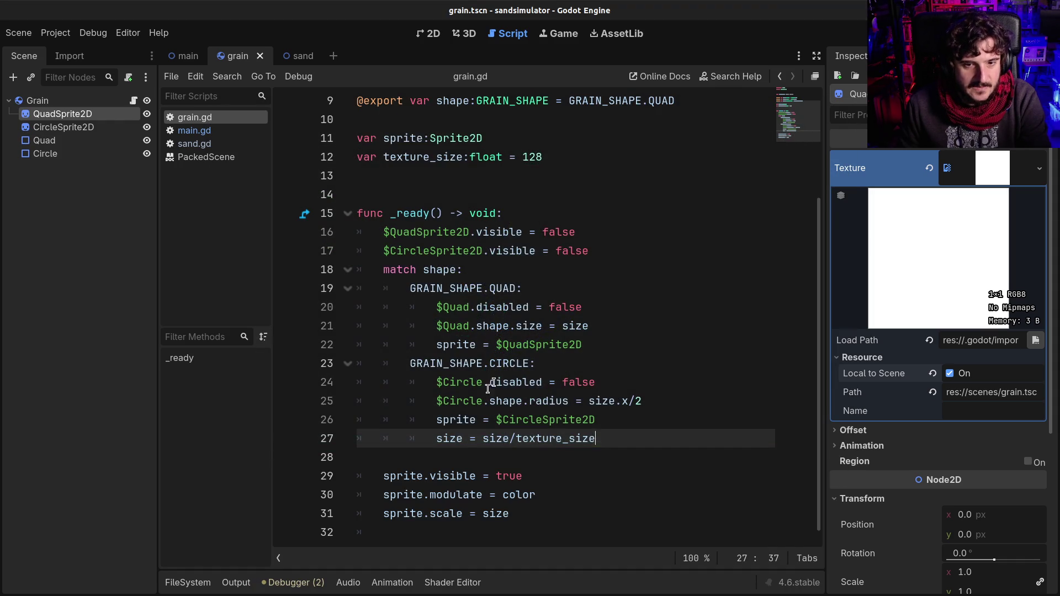
scroll(472, 433, down, 1)
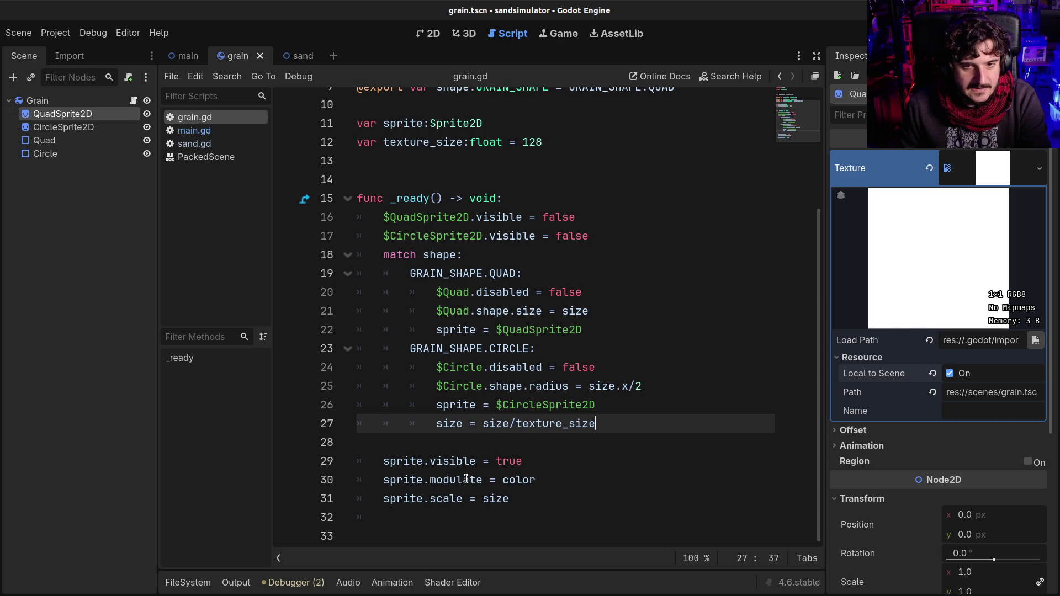
click(513, 448)
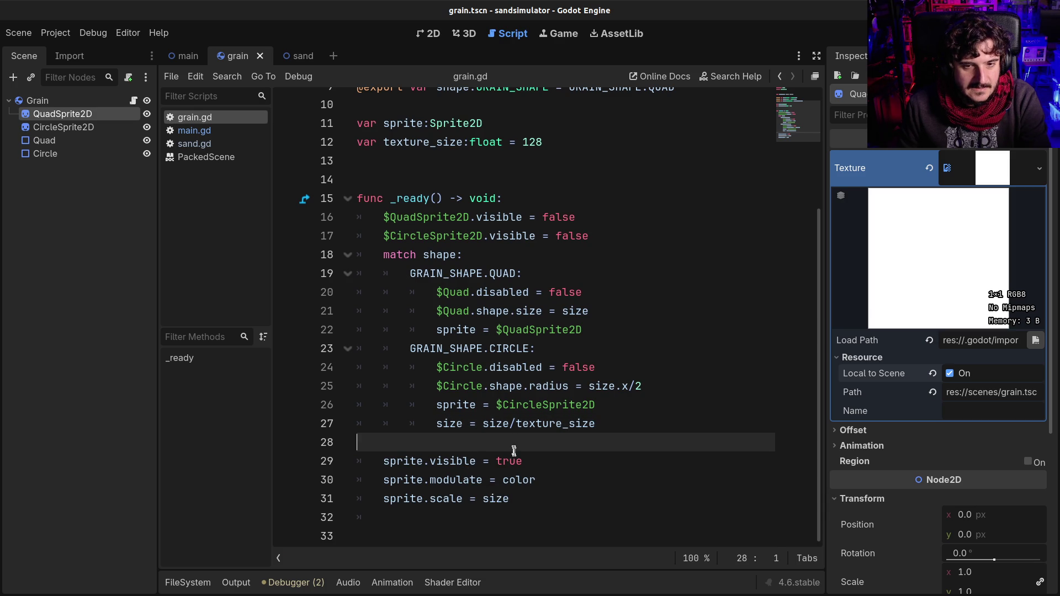
click(522, 497)
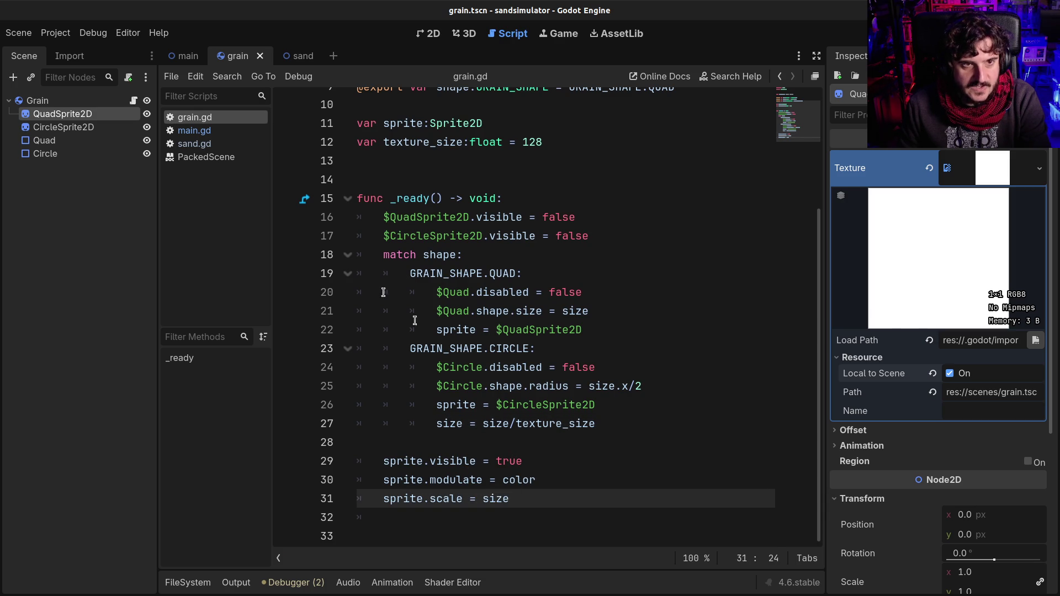
Open main.gd, then sand.gd, and select the add_child call on line 48
click(193, 130)
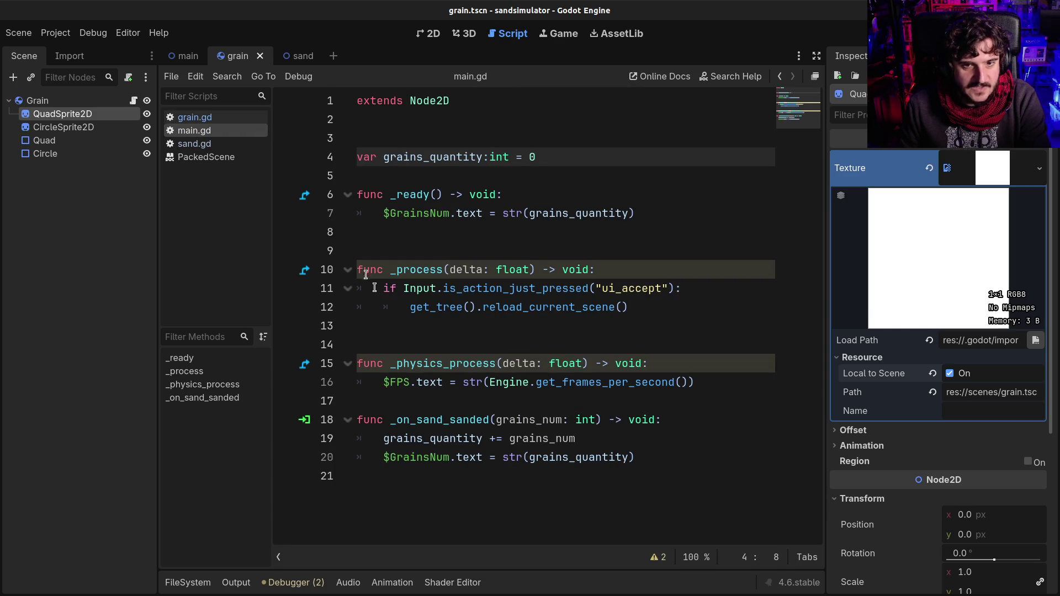
click(201, 144)
scroll(442, 287, down, 4)
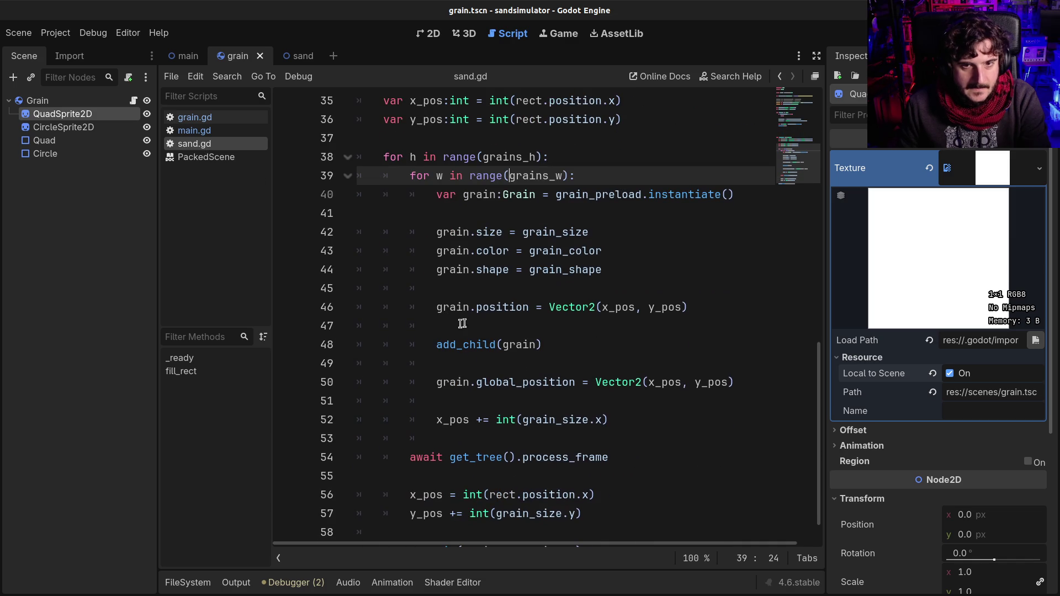
click(437, 344)
drag(436, 345, 543, 345)
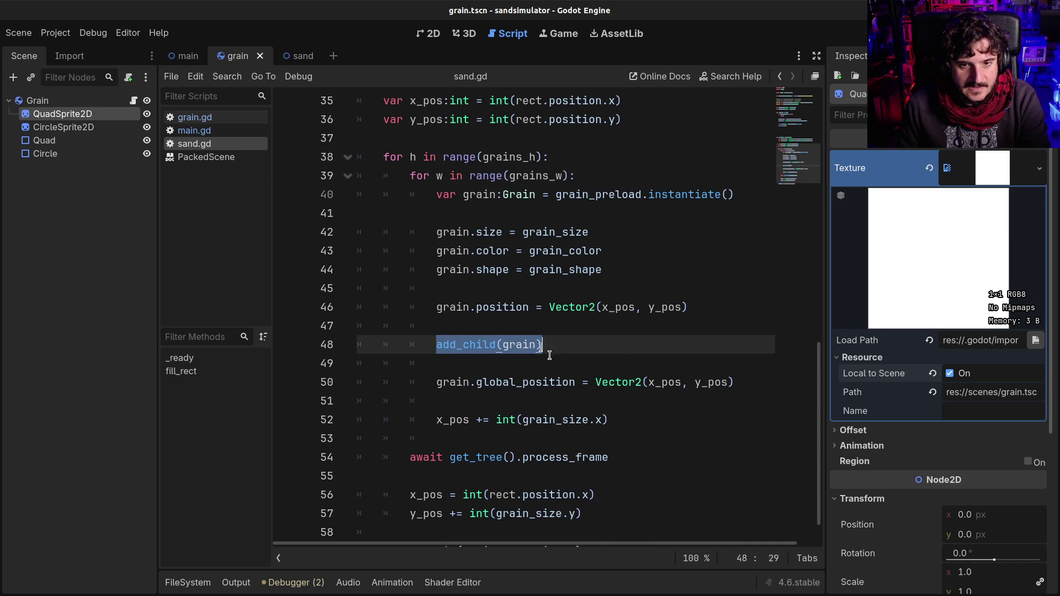
scroll(555, 359, down, 1)
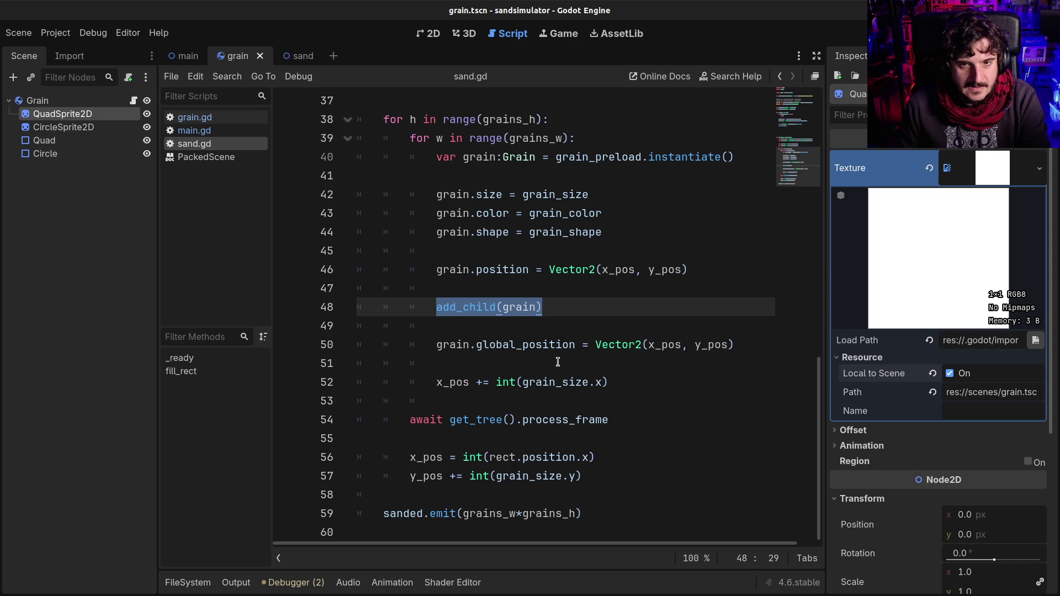
scroll(558, 287, up, 1)
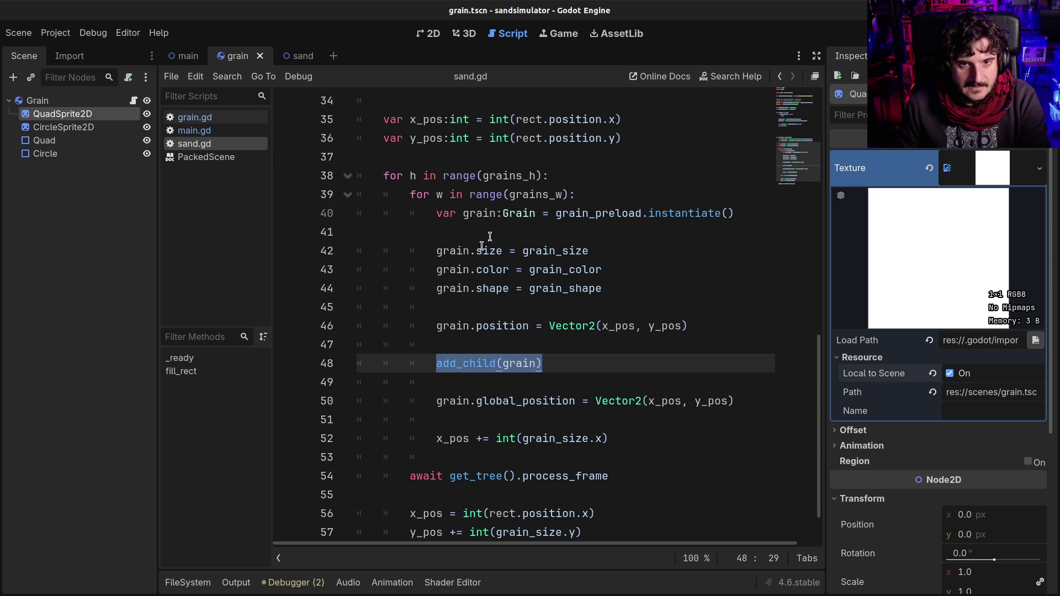
Review sand.gd lines 42 to 53, selecting the grain_size property on line 42
click(464, 251)
drag(470, 251, 556, 250)
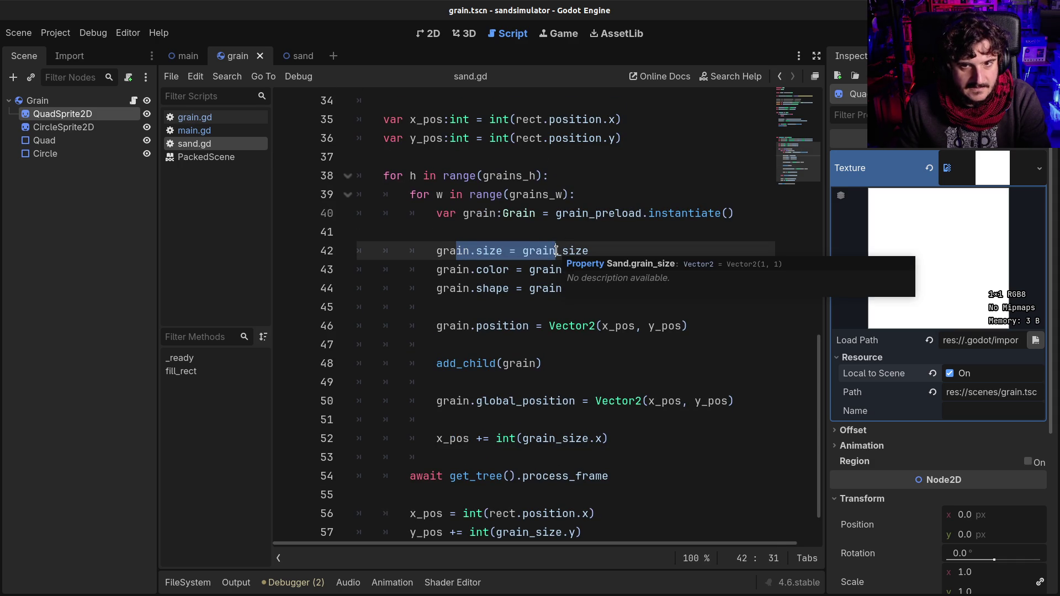
click(499, 306)
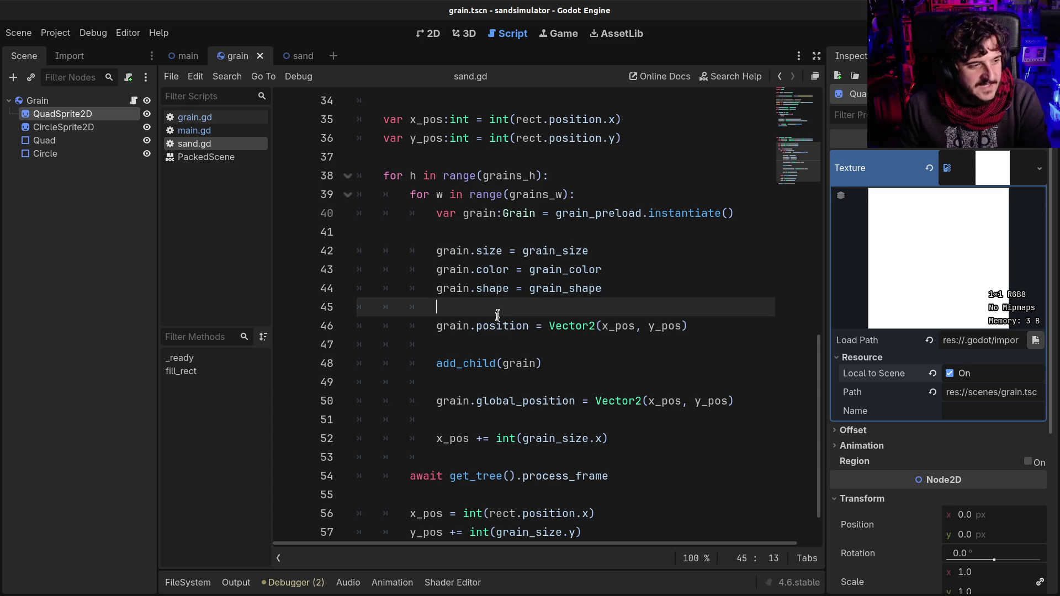
click(479, 377)
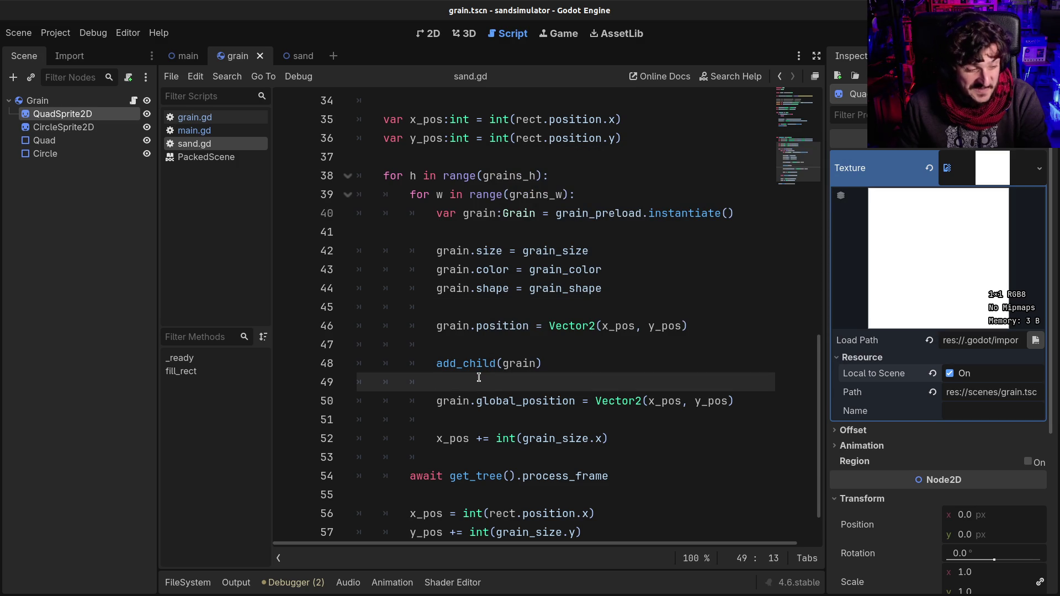
scroll(479, 377, down, 1)
click(501, 401)
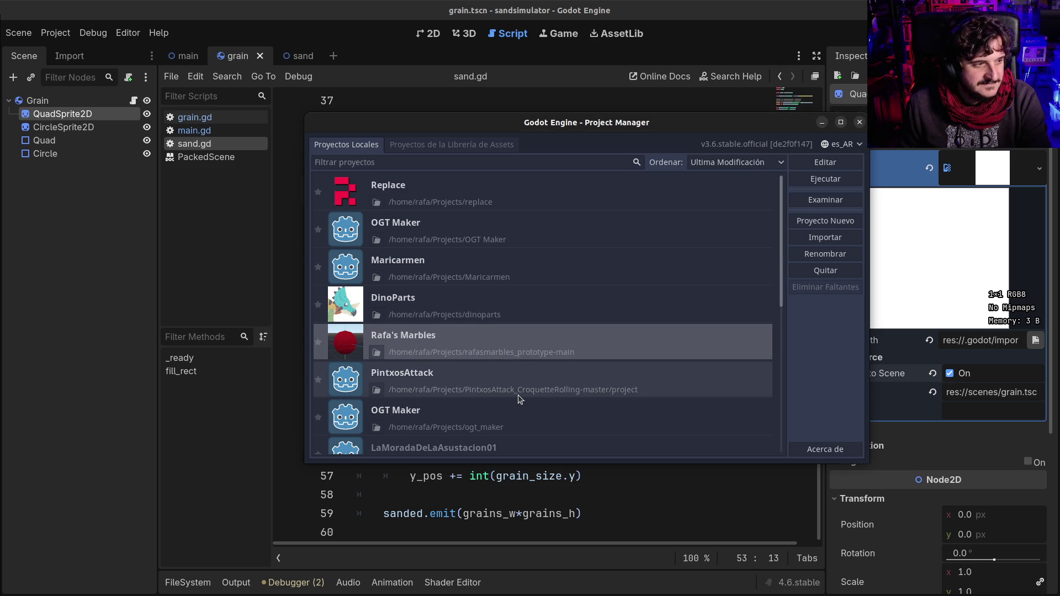
Find Rafa's Marbles in the Project Manager list and open it
scroll(518, 395, down, 7)
scroll(518, 398, down, 2)
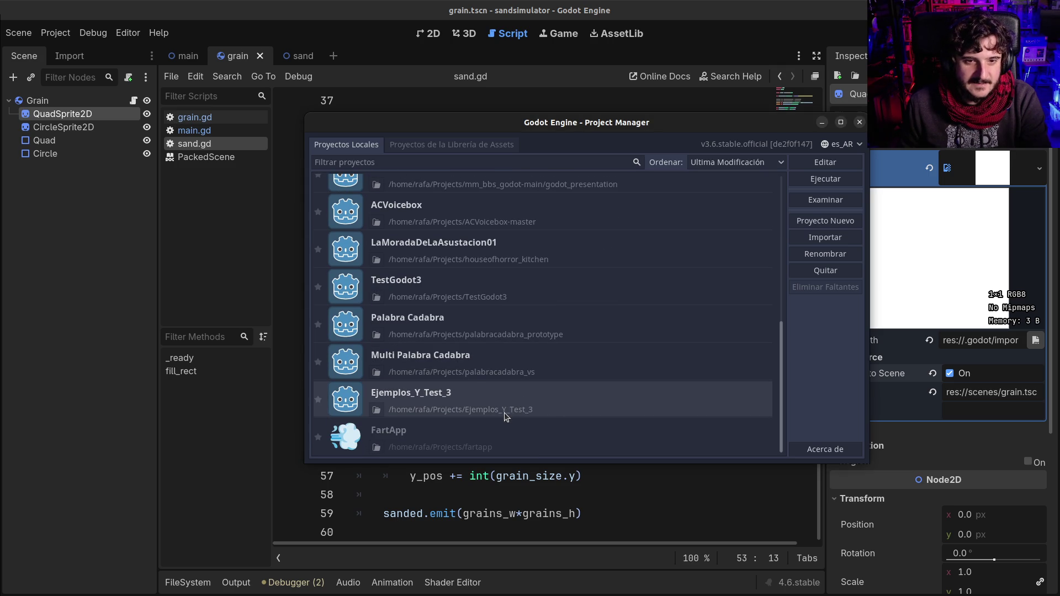
scroll(505, 413, up, 4)
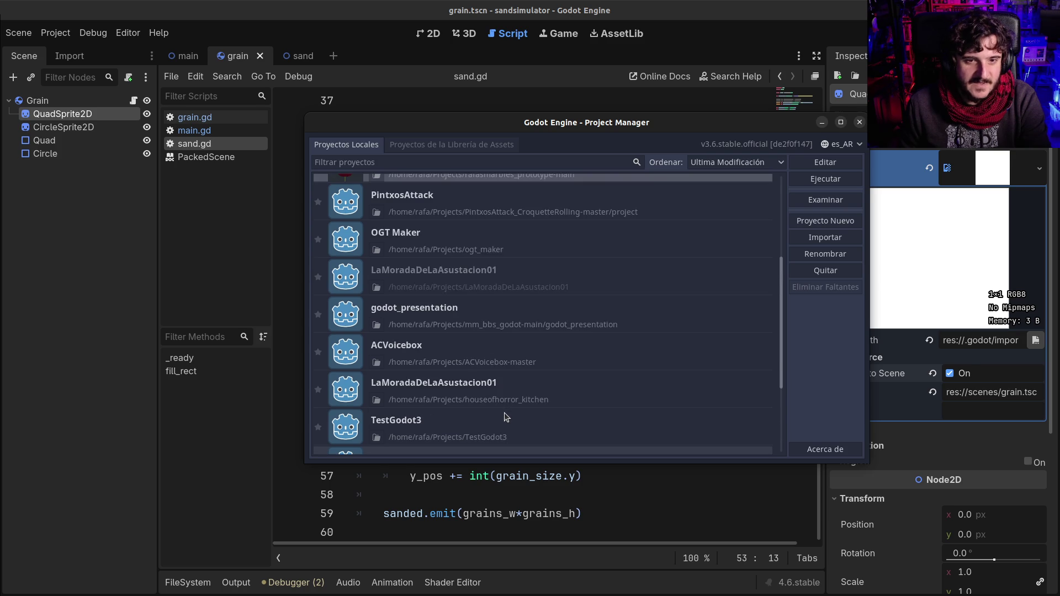
scroll(505, 412, up, 3)
scroll(504, 412, up, 2)
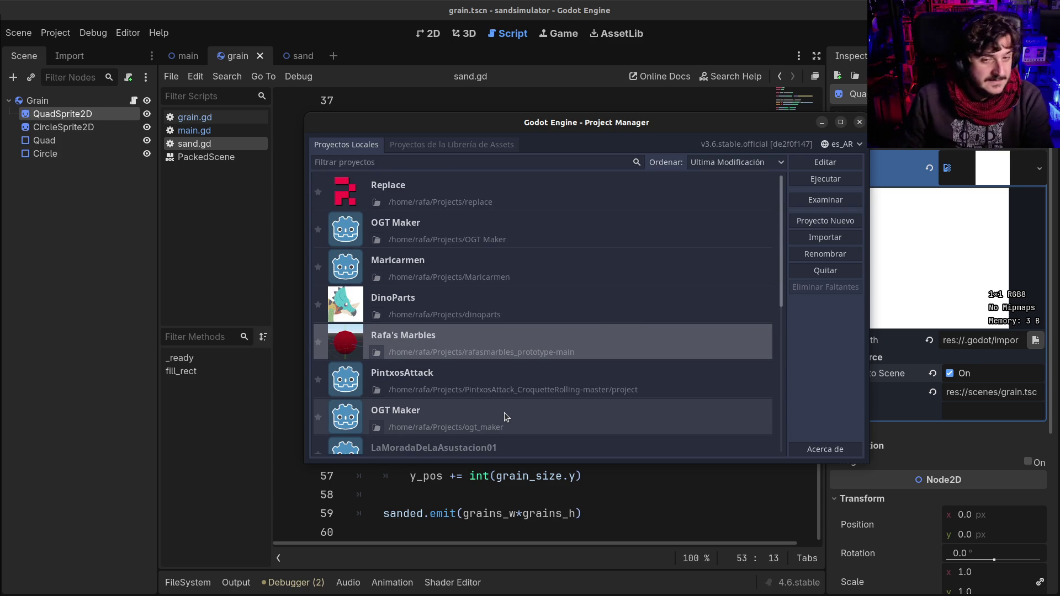
double_click(530, 346)
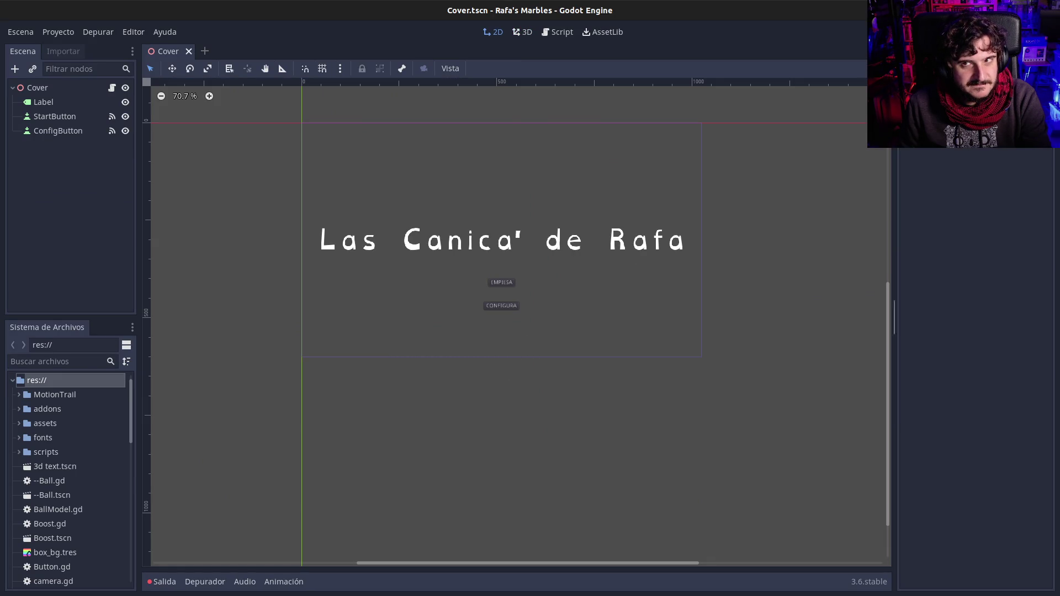
Test-run Rafa's Marbles, stop it, and review hterrain_resource_loader.gd around line 19
key(F5)
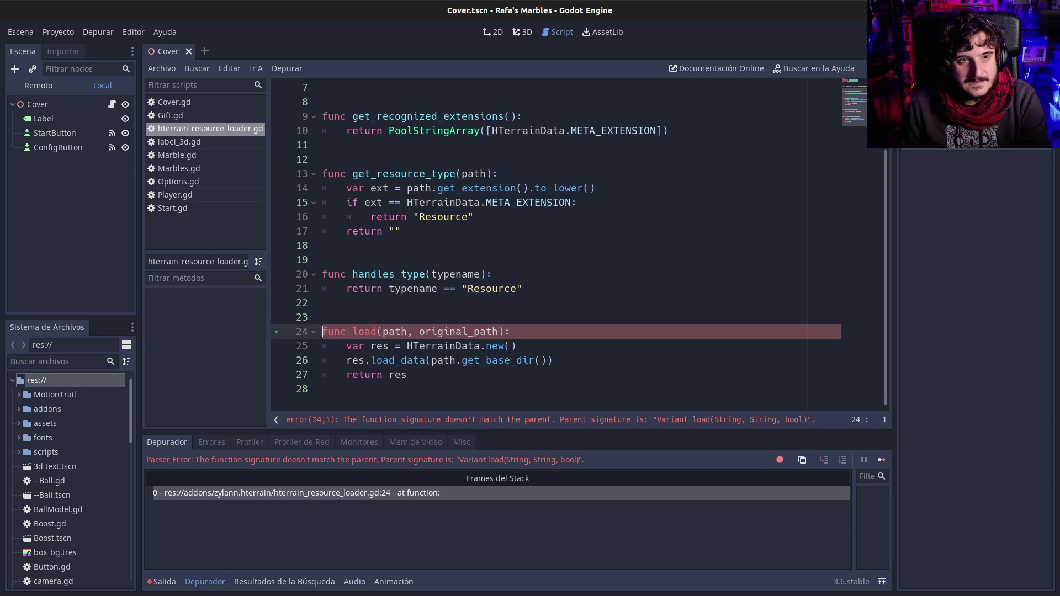
key(F8)
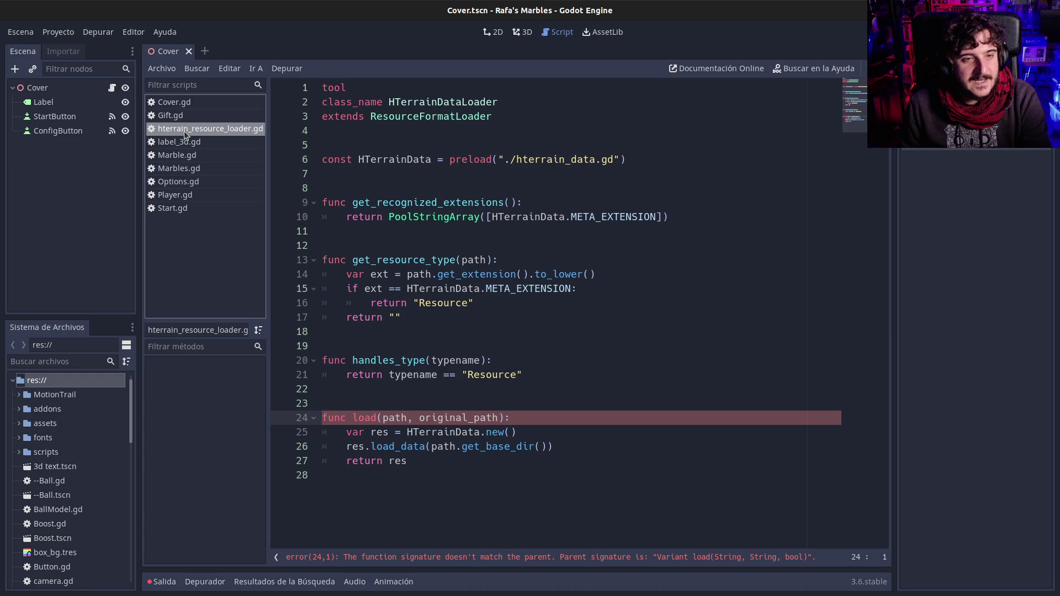
click(183, 143)
click(184, 130)
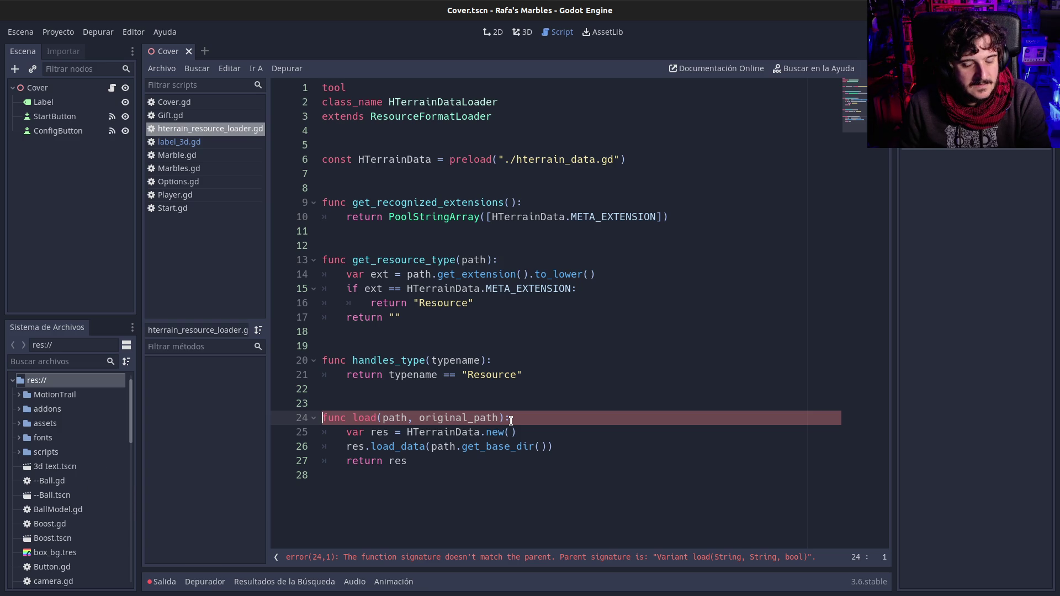
click(486, 349)
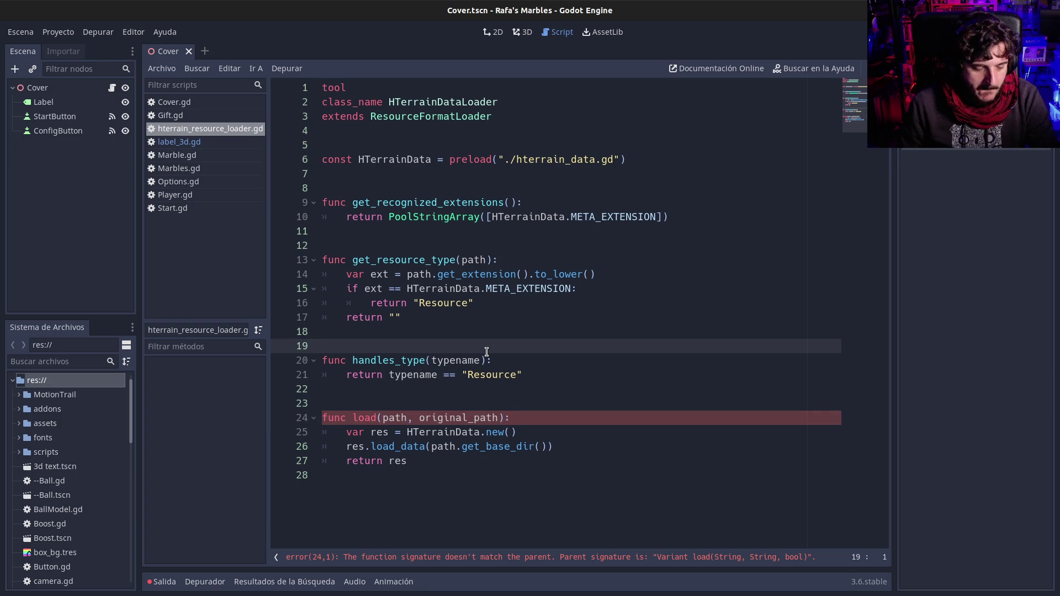
key(ctrl+shift+f)
Search all project files for 'load', enlarge the results panel, and scroll through the 512 matches
text(load)
key(Return)
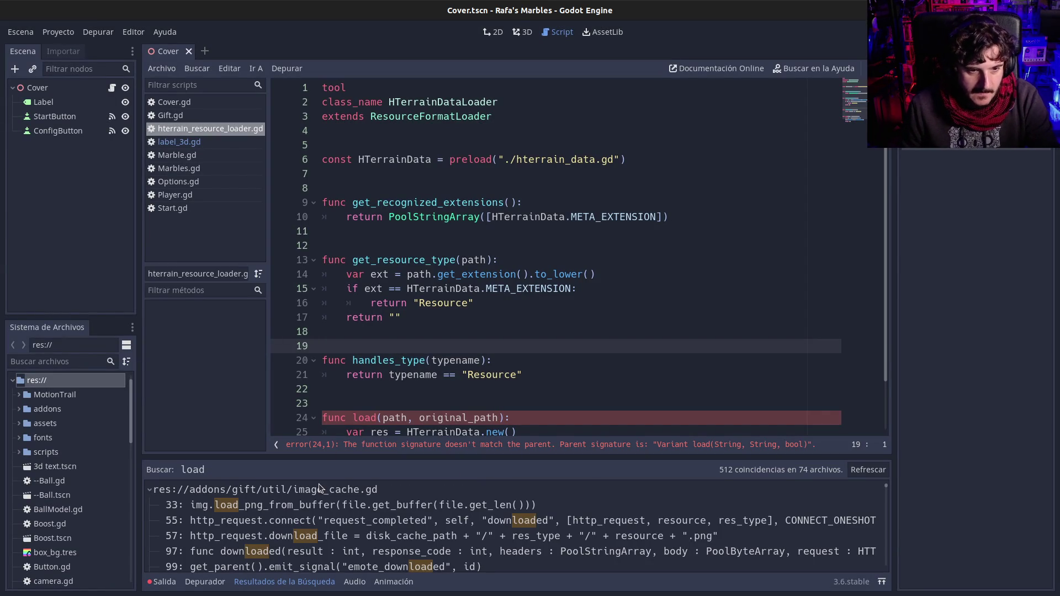
drag(346, 456, 346, 279)
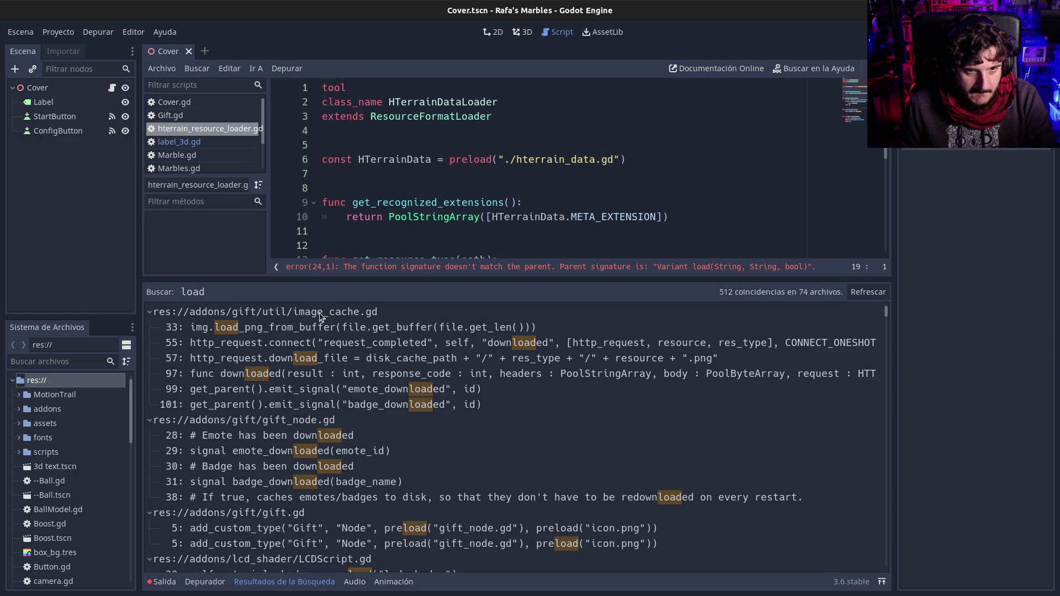
scroll(301, 468, down, 2)
scroll(298, 475, down, 5)
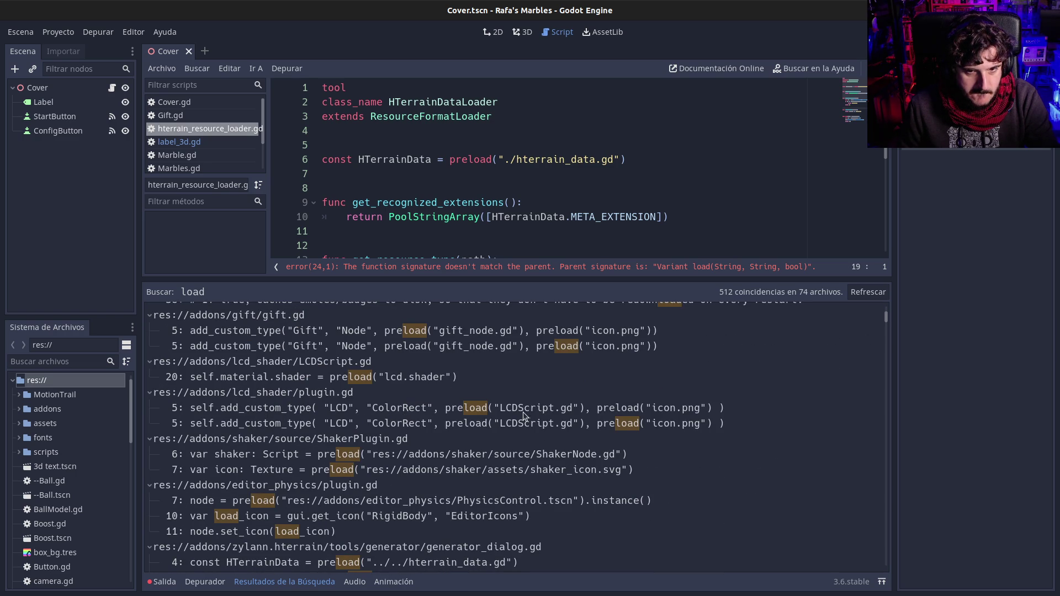
scroll(293, 406, down, 3)
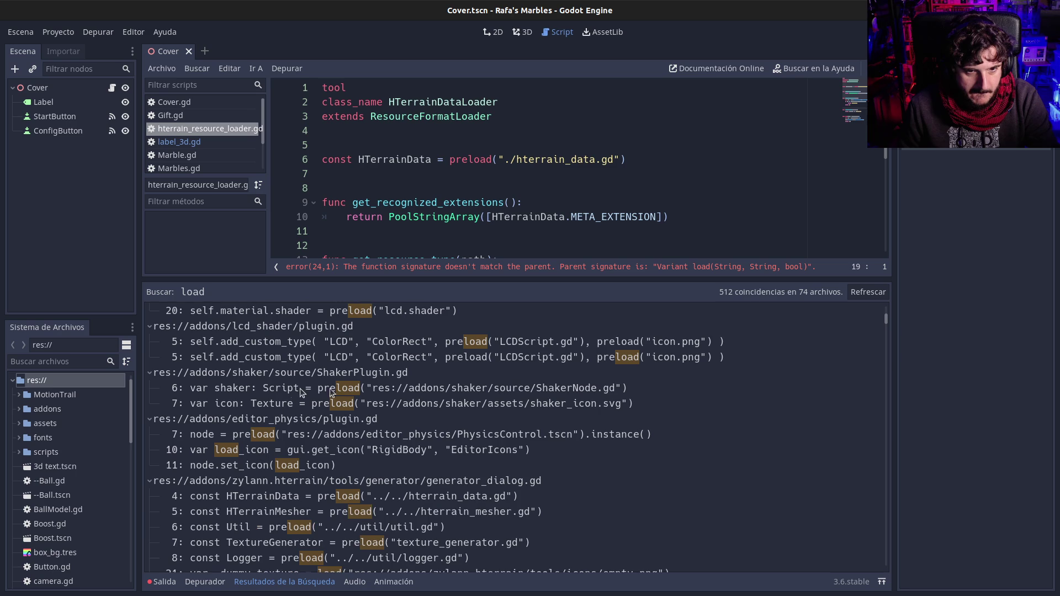
scroll(264, 463, down, 3)
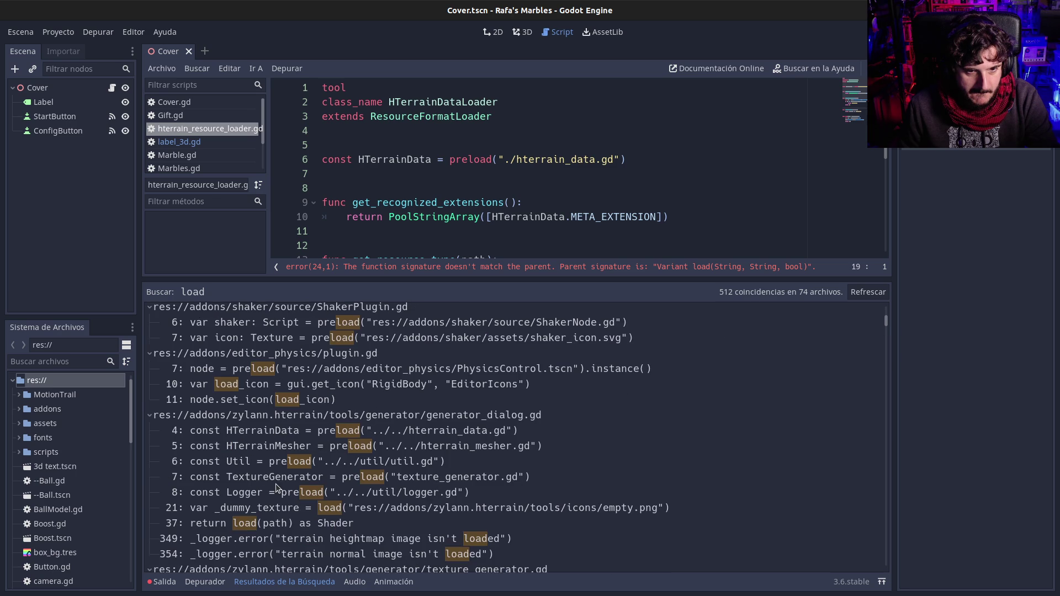
scroll(288, 458, down, 3)
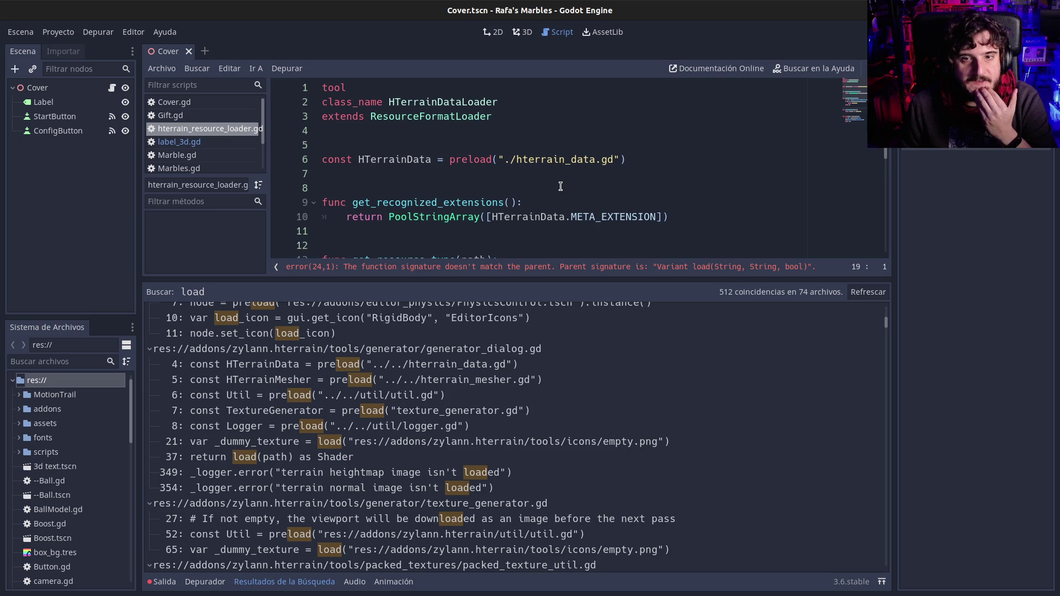
click(519, 196)
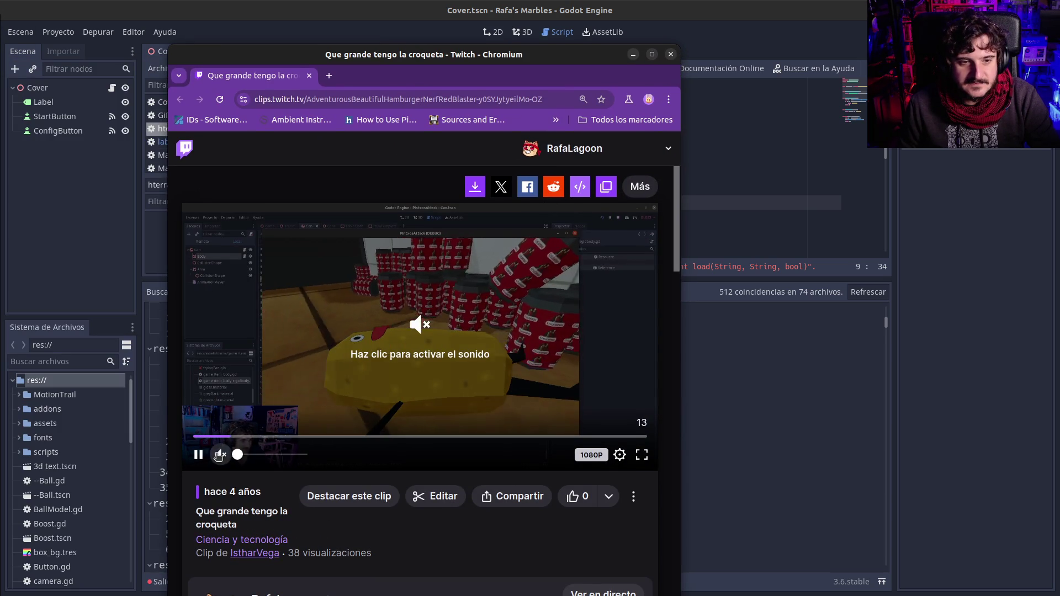
Unmute the Twitch clip, then close Chromium and switch back to Godot's project list
click(219, 455)
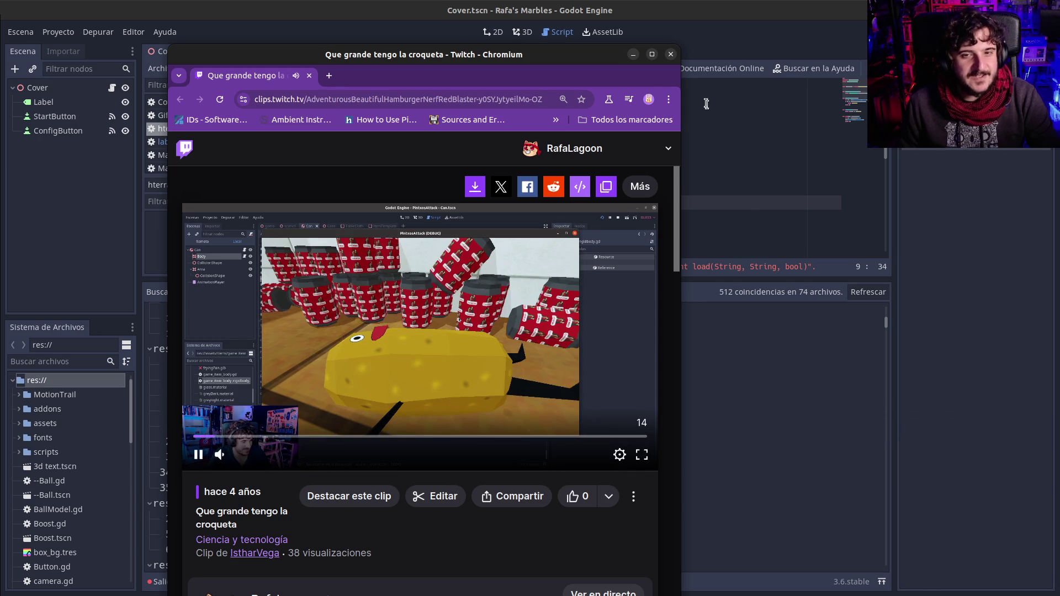
click(669, 54)
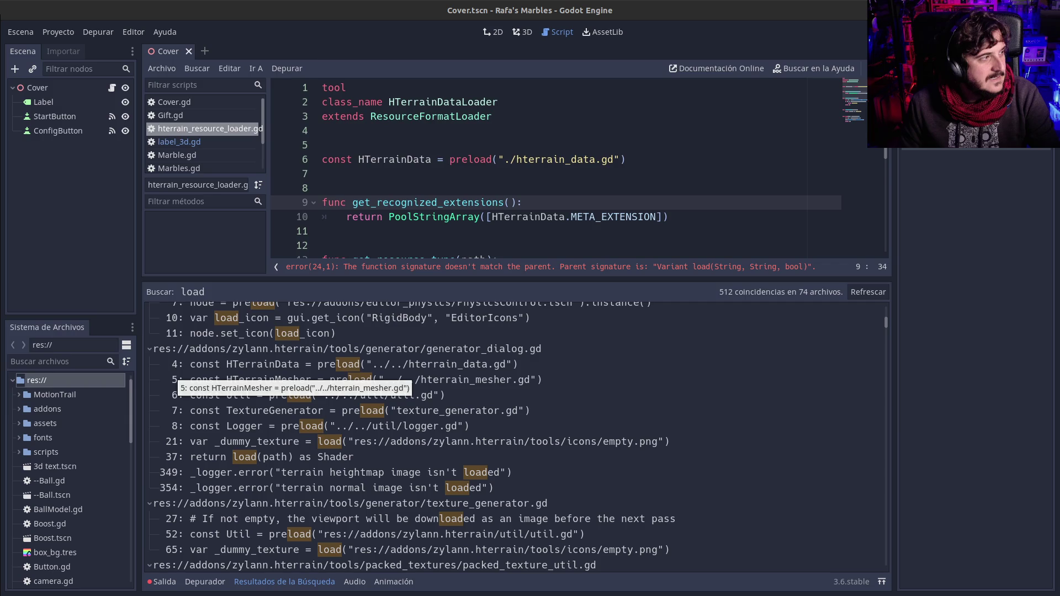
key(alt+Tab)
scroll(661, 251, down, 3)
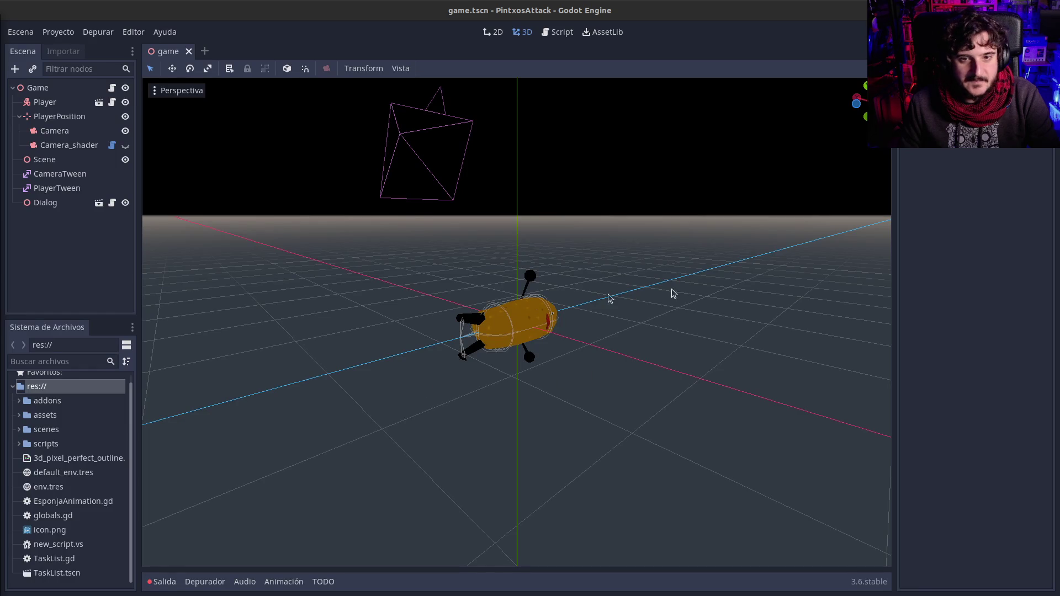
Orbit the 3D view around the potato Player, then run PintxosAttack with F5
mouse_move(674, 293)
mouse_down()
mouse_move(532, 360)
mouse_move(500, 339)
mouse_move(543, 346)
mouse_move(508, 341)
mouse_up()
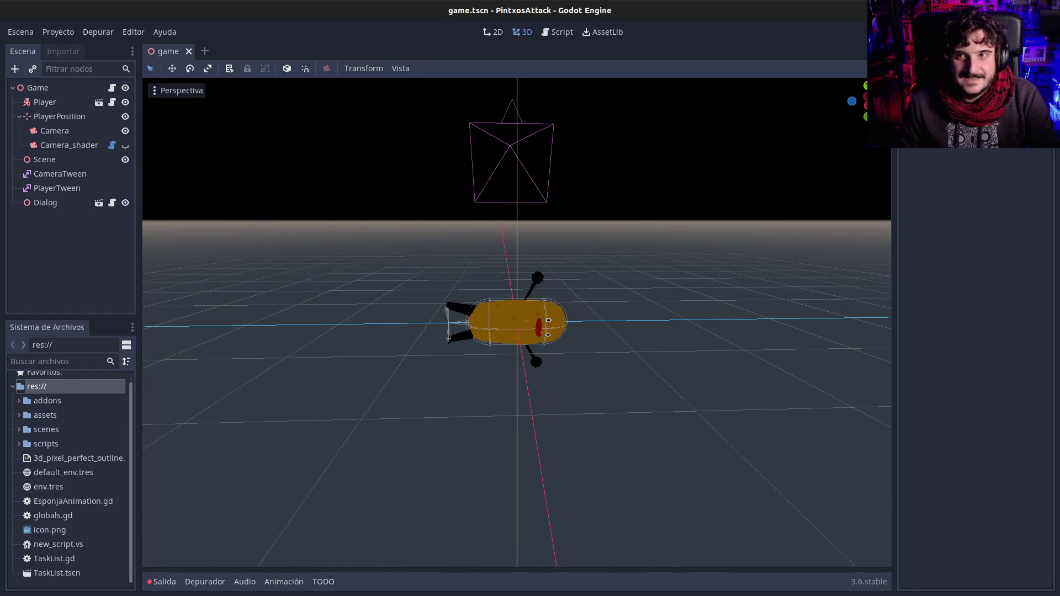
key(F5)
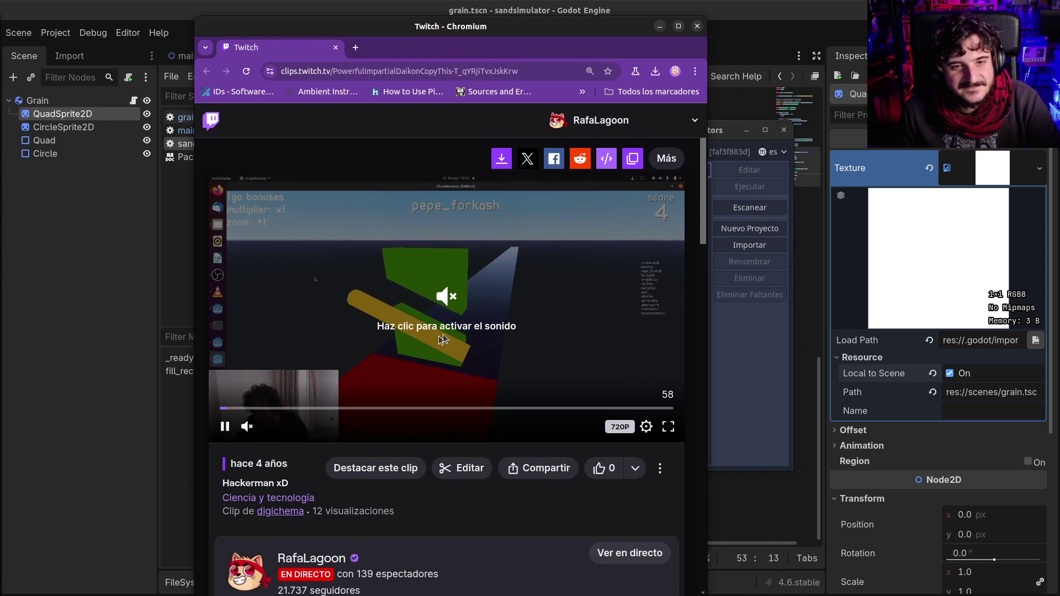
Unmute the Hackerman xD clip, then pause it
click(443, 340)
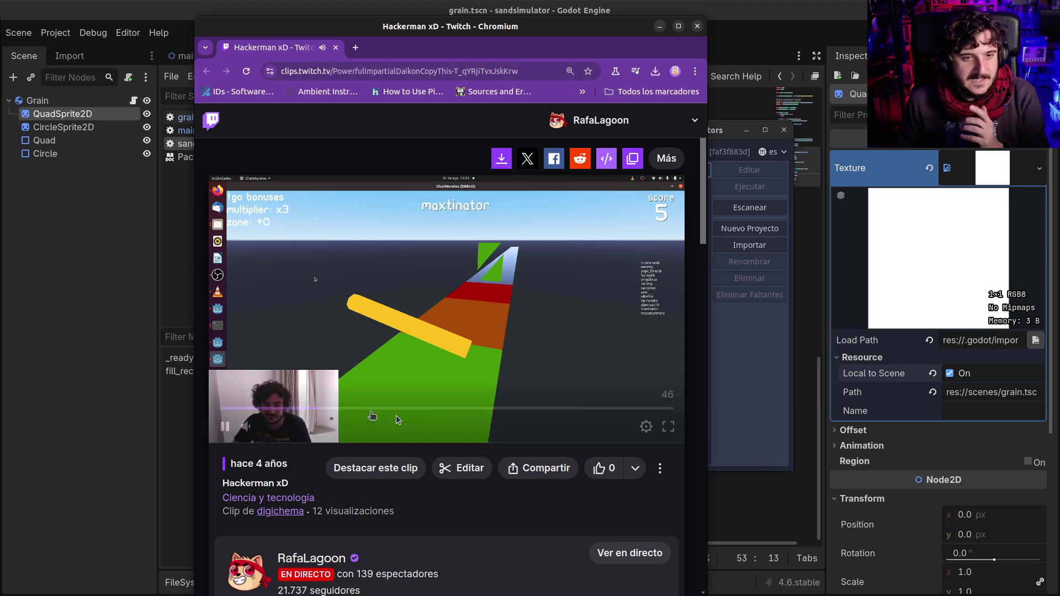
click(226, 426)
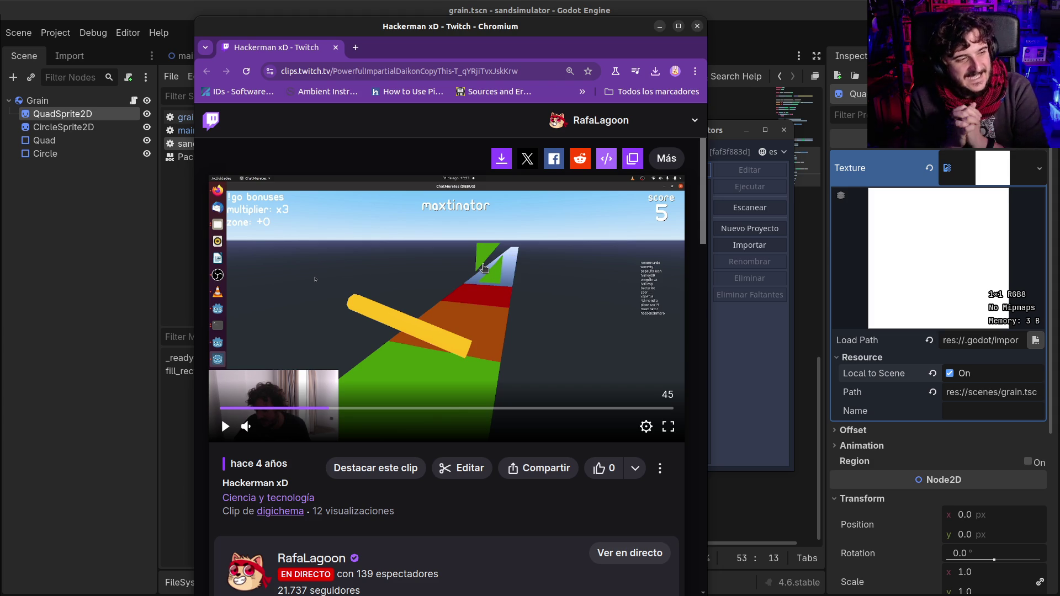
Play, pause and resume the Hackerman xD clip, then bring Godot's Project Manager forward
click(225, 425)
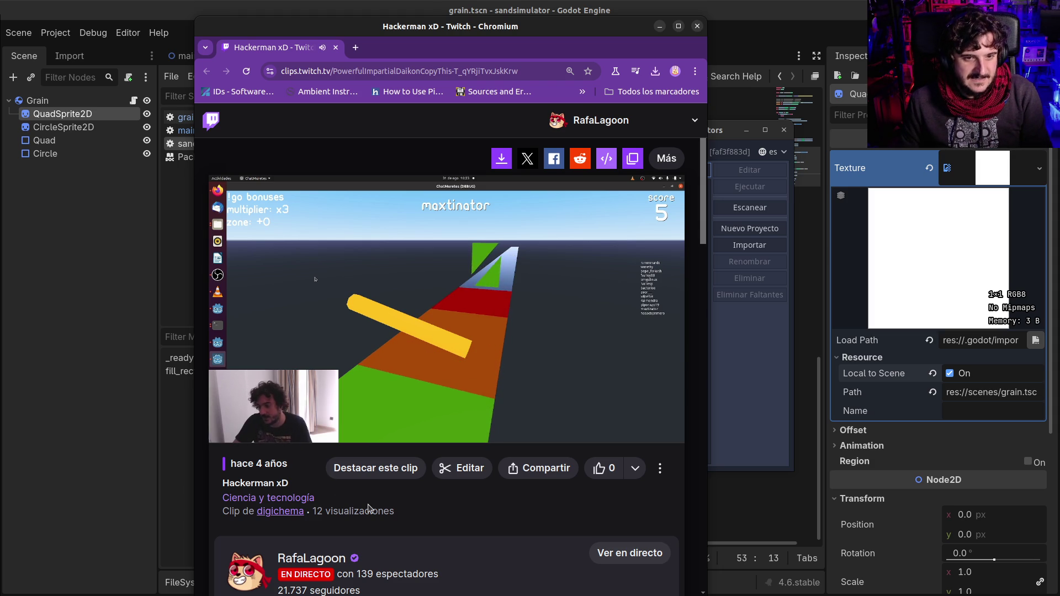
click(277, 409)
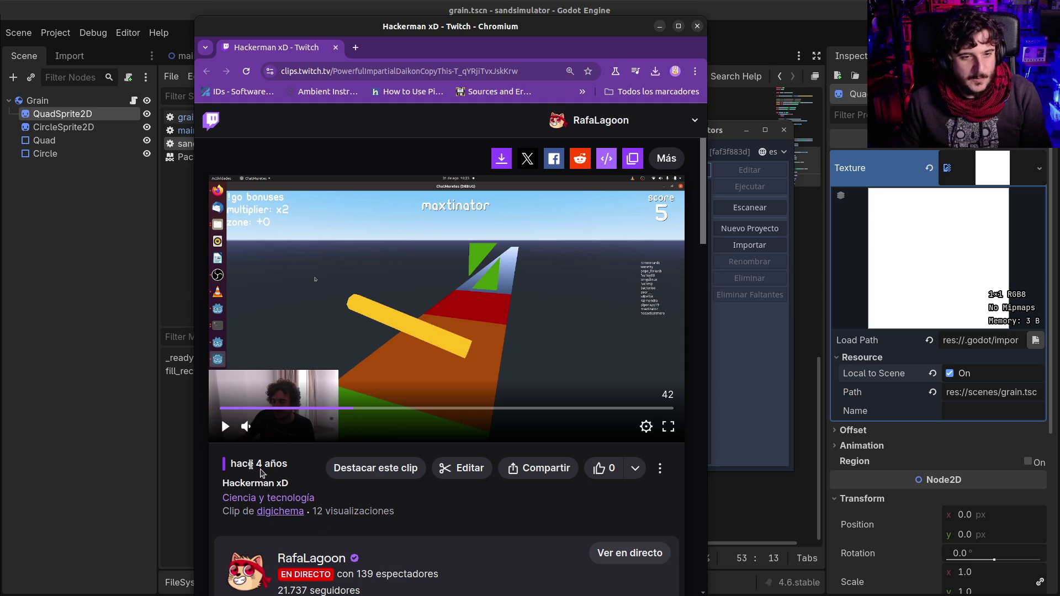
click(447, 270)
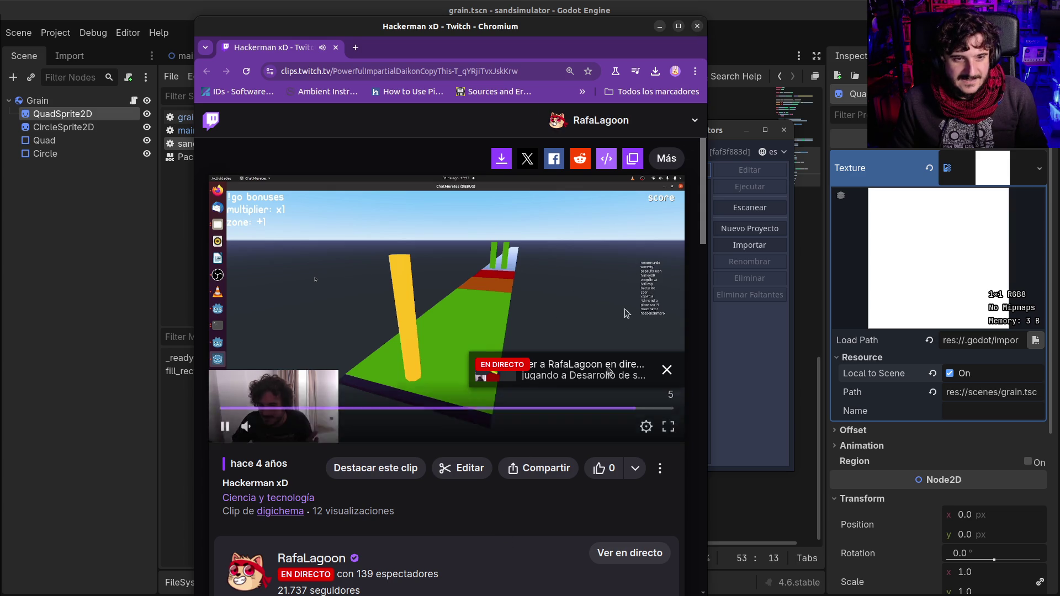
click(729, 66)
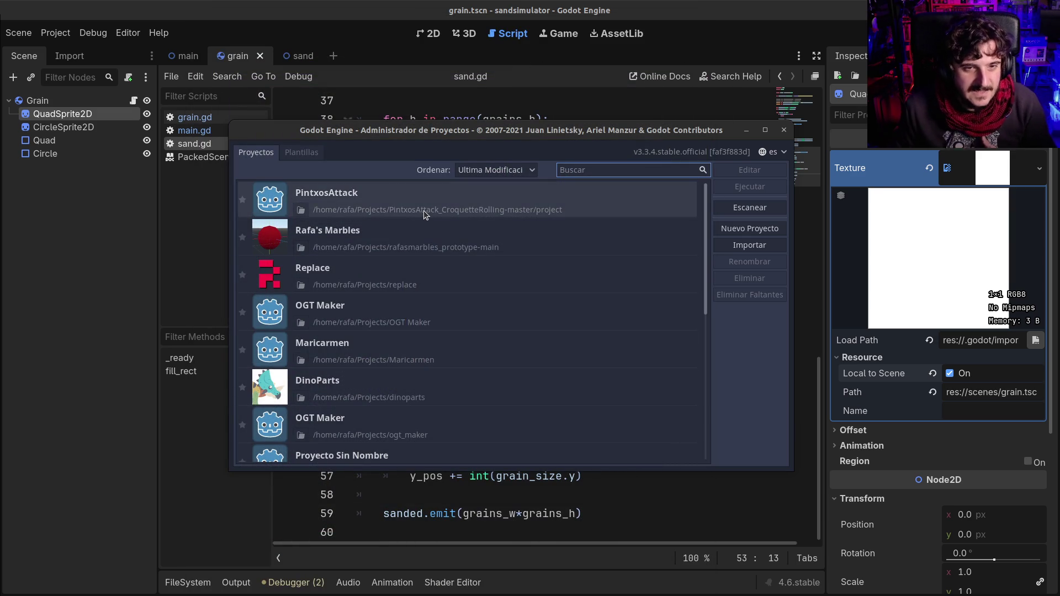
Open PintxosAttack, run it, and look around the checkered walls and pieces field
double_click(442, 196)
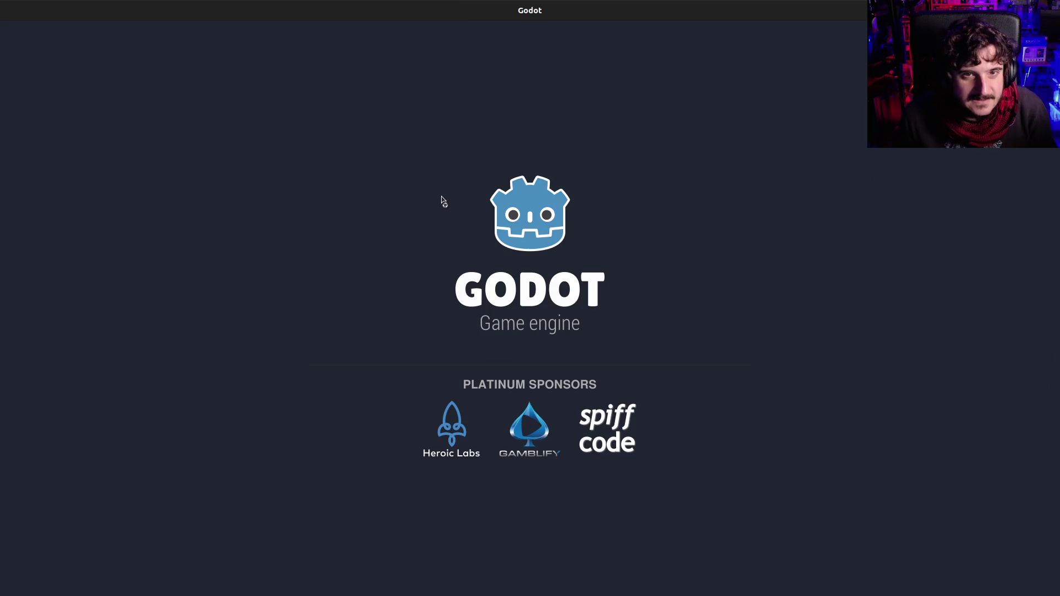
key(F5)
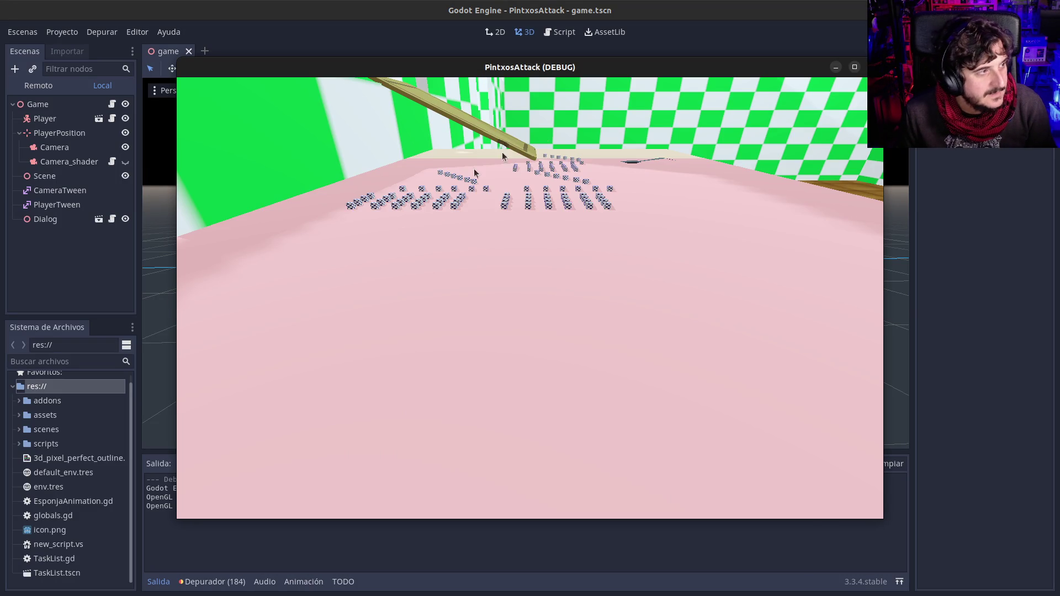
click(562, 292)
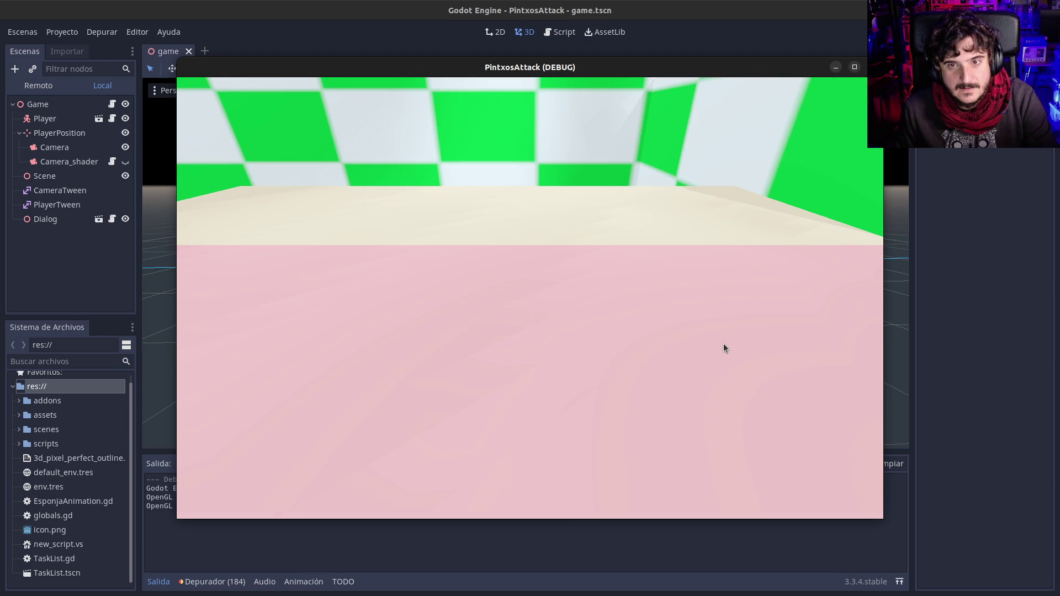
click(721, 348)
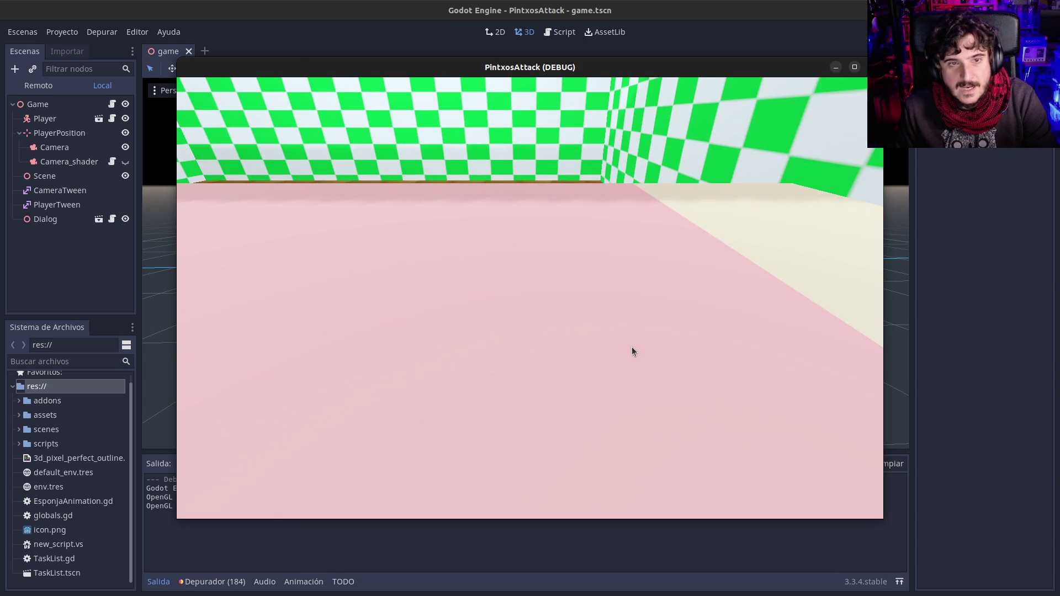
click(594, 334)
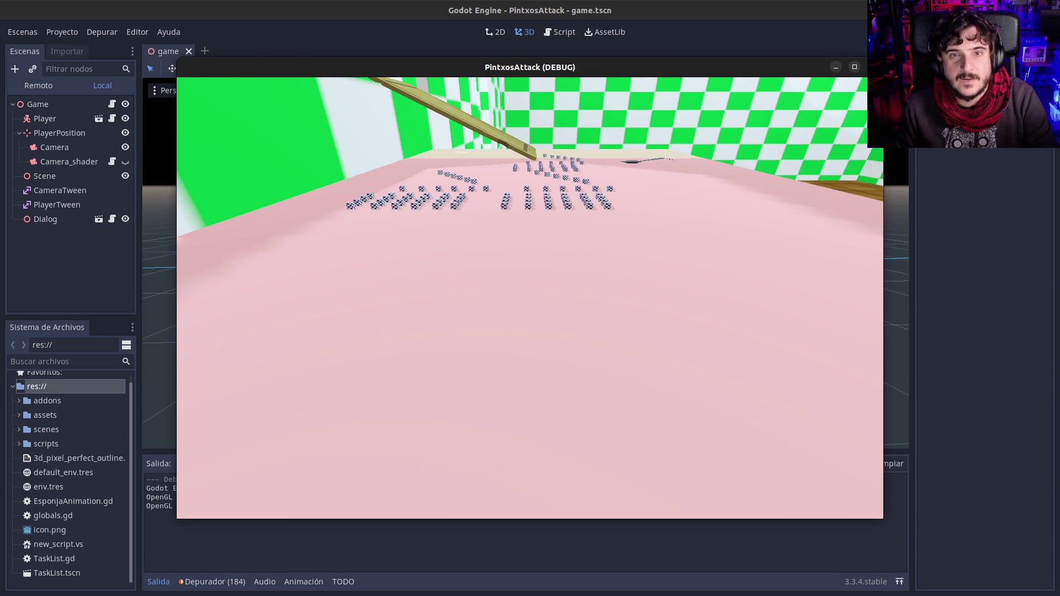
Stop the game with F8, orbit the scene view, then rerun and close the game window
key(F8)
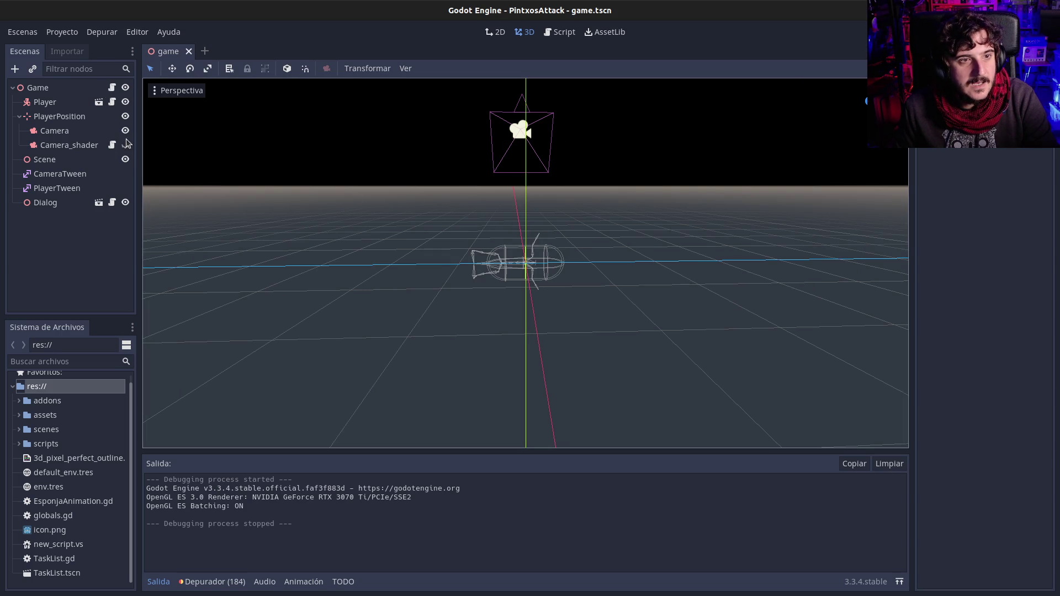
mouse_move(600, 214)
mouse_down()
mouse_move(579, 237)
mouse_move(450, 242)
mouse_move(384, 212)
mouse_move(385, 234)
mouse_move(631, 234)
mouse_move(495, 239)
mouse_up()
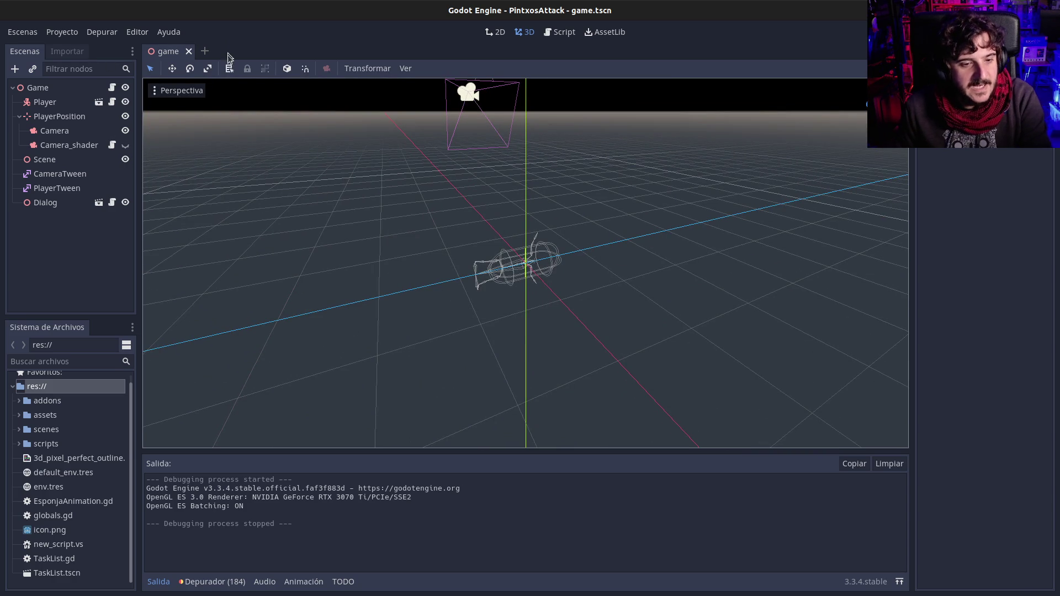
key(F5)
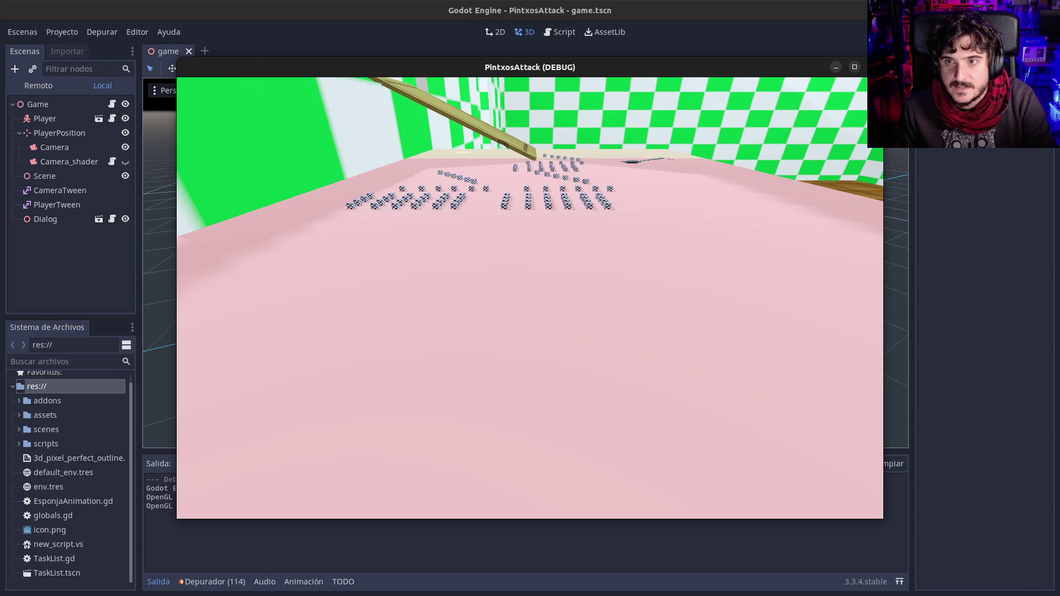
click(874, 67)
click(62, 32)
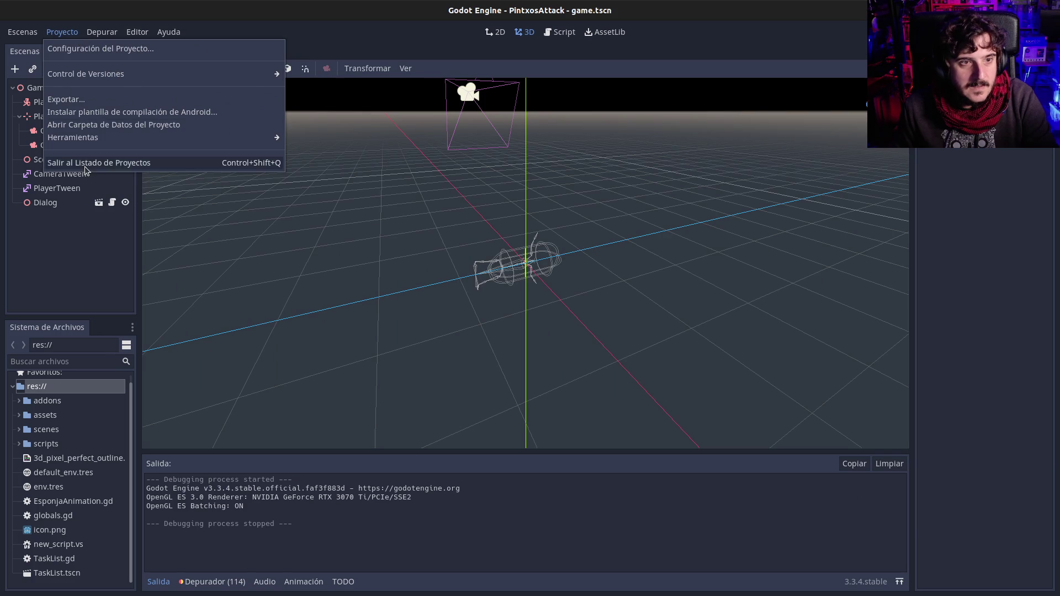
Quit PintxosAttack to the project list and clear the Buscar search filter
click(85, 167)
click(576, 318)
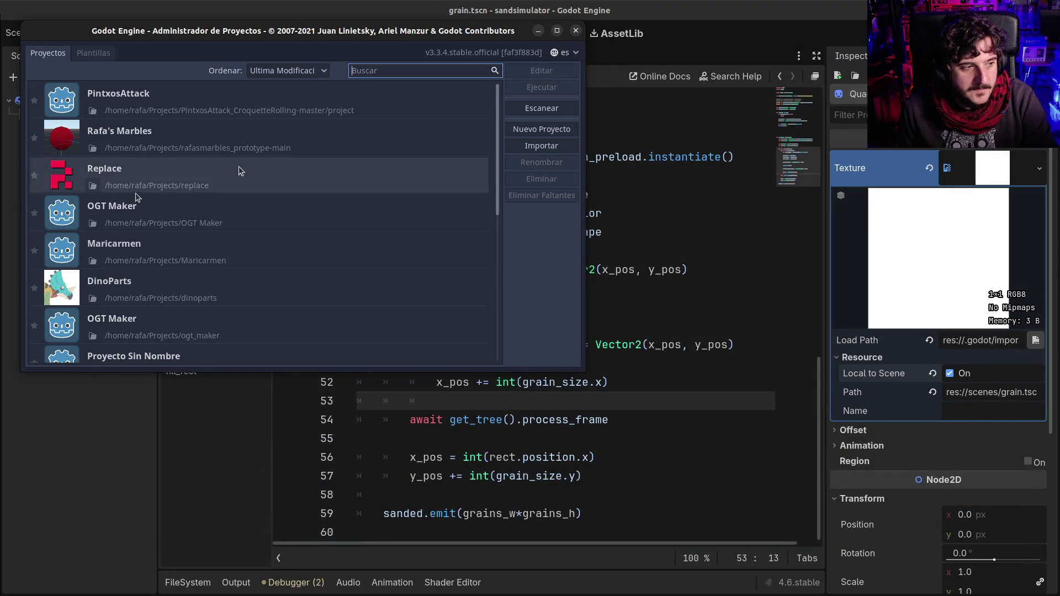
text(<<<<<<<<<<<<<<<<)
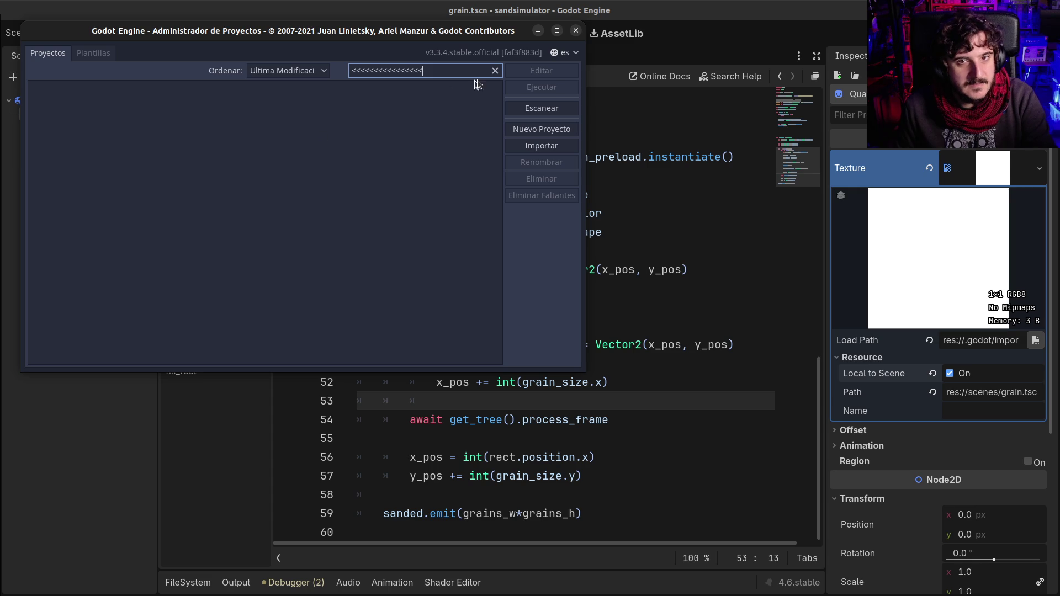
click(496, 70)
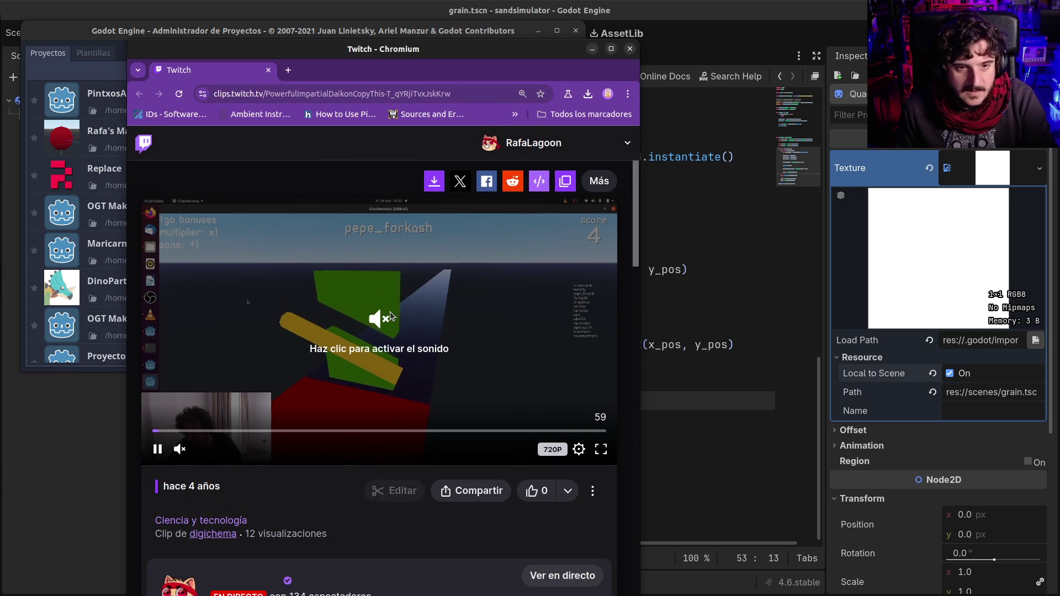
Load the Cliffhacking clip with sound on, then bring Godot's Project Manager forward
click(631, 49)
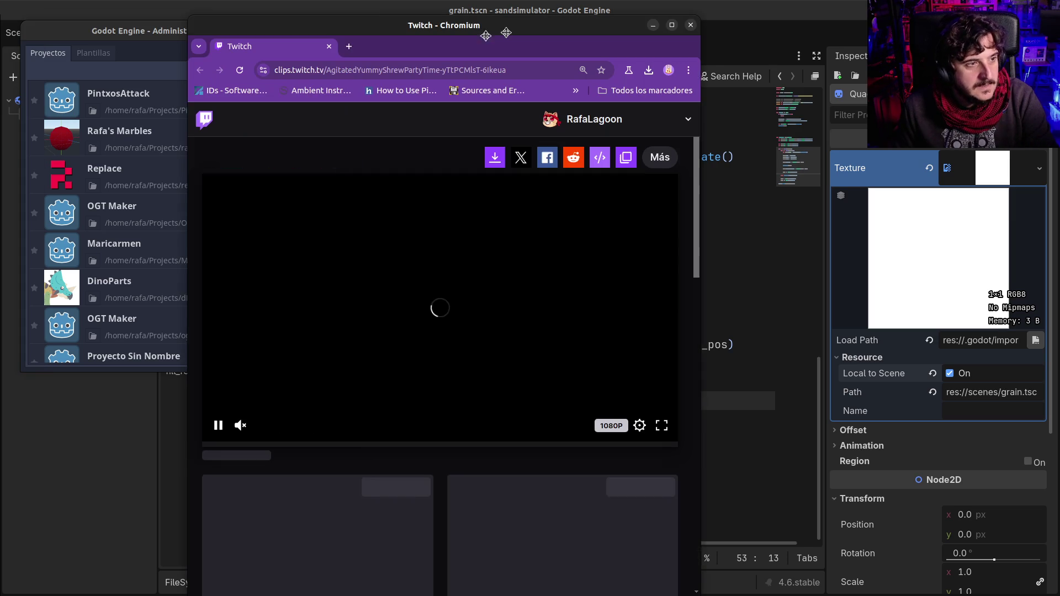
click(267, 425)
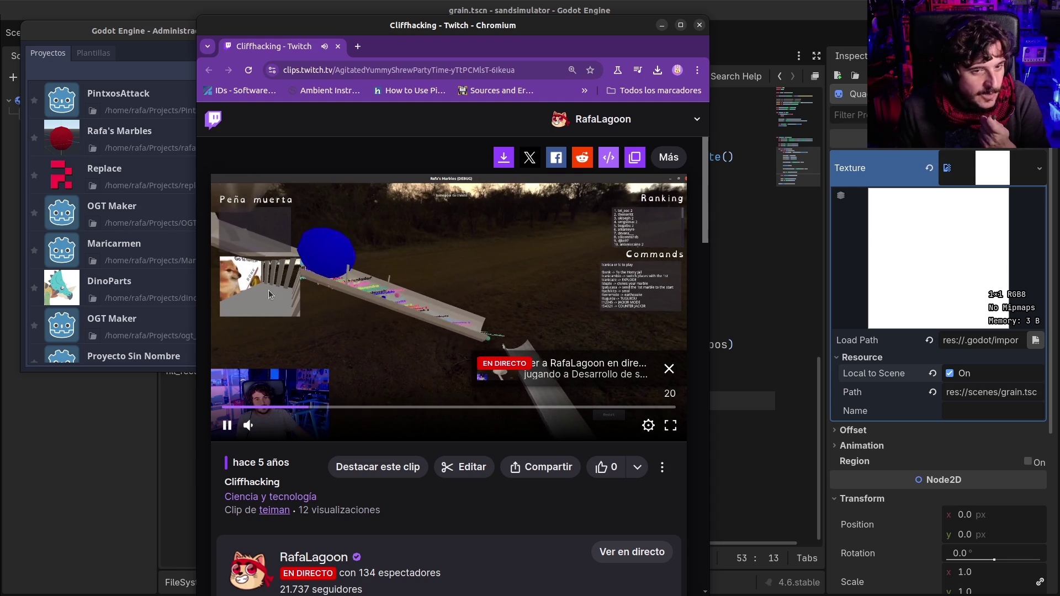
click(193, 224)
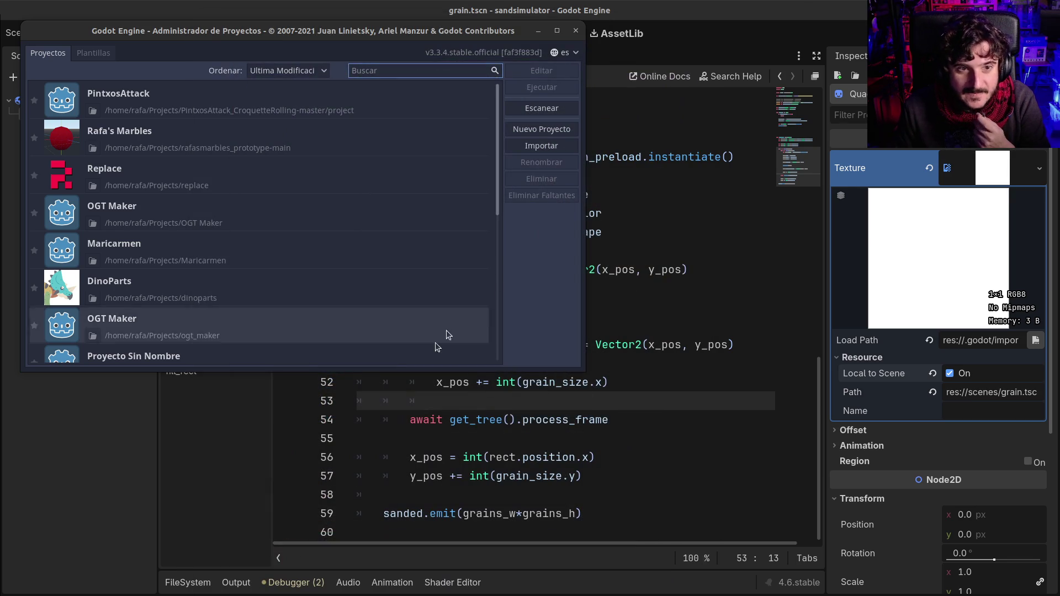
Open and run Rafa's Marbles, click EMPIESA into the race, and maximize the game window
double_click(177, 135)
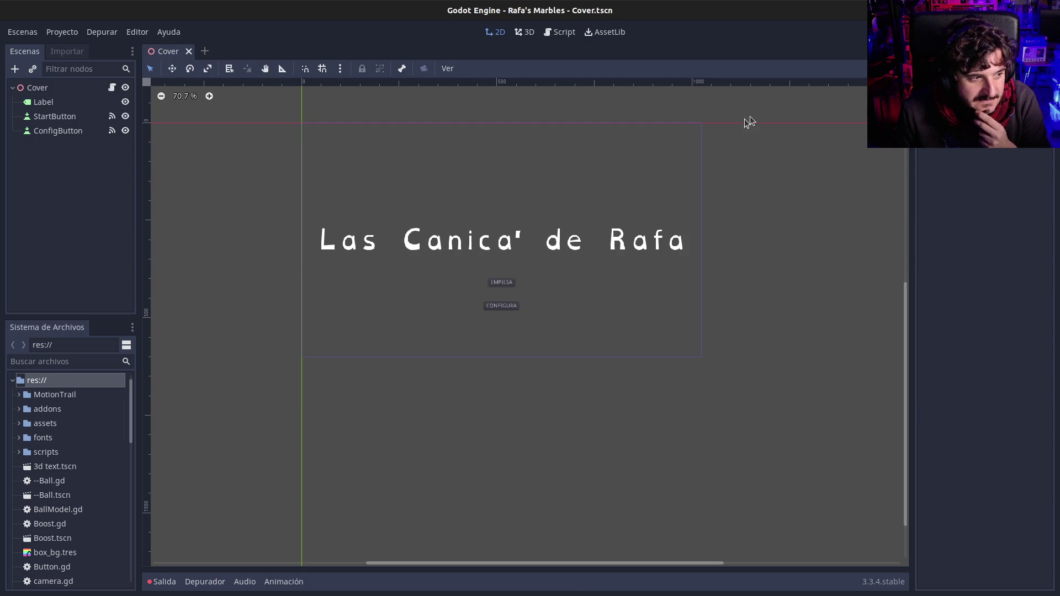
key(F5)
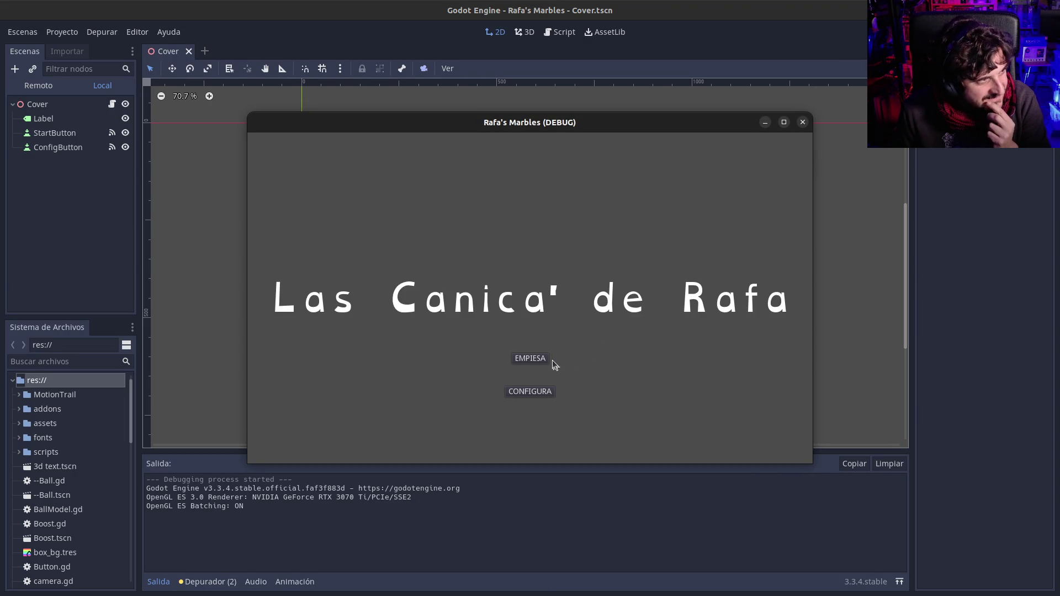
click(538, 362)
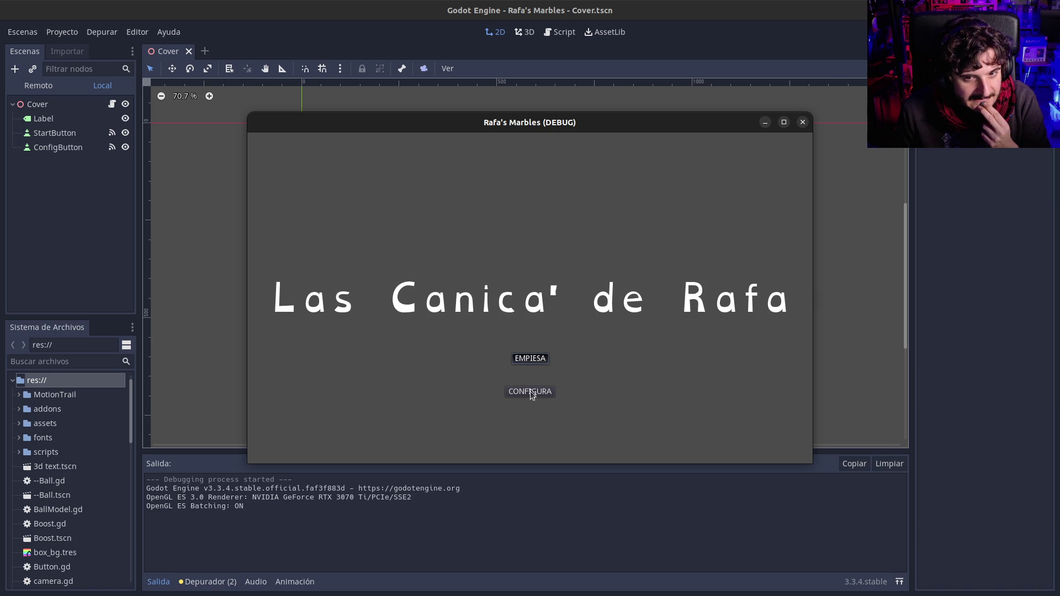
click(533, 360)
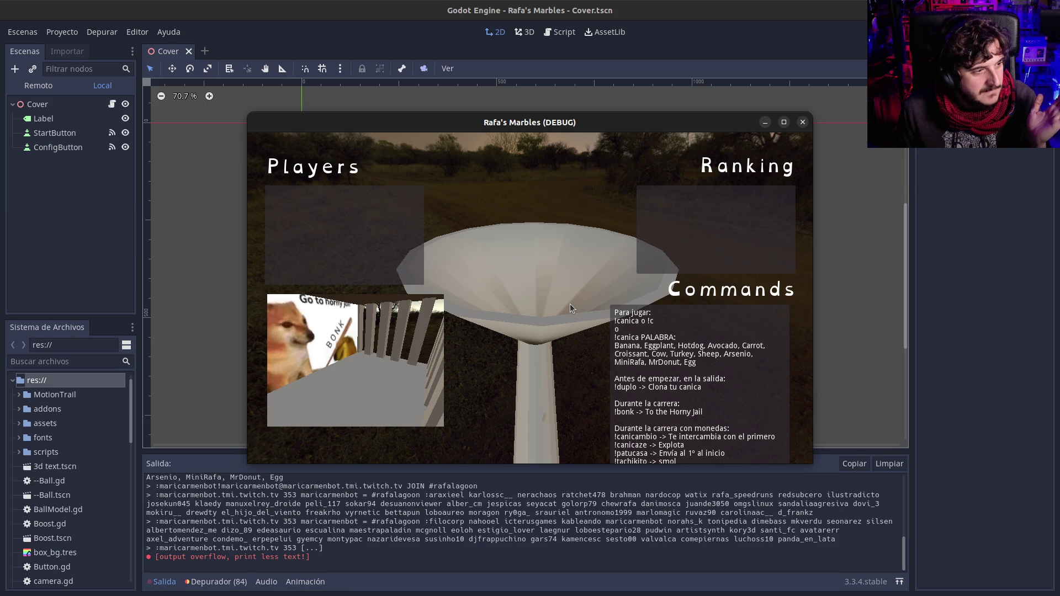
click(783, 122)
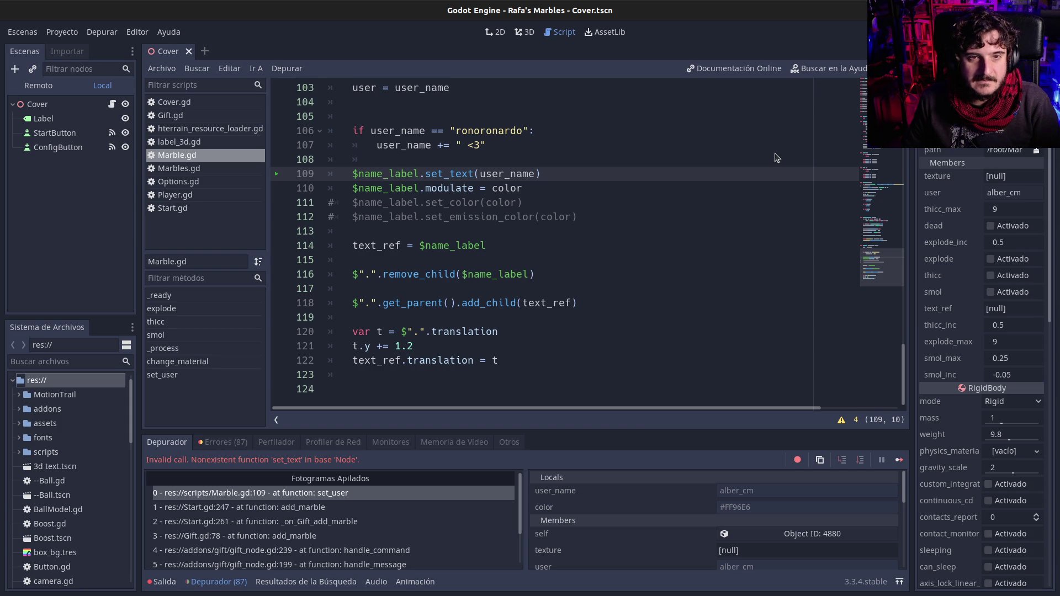
Highlight the $name_label references in Marble.gd's set_user function around erroring line 109
scroll(775, 158, up, 3)
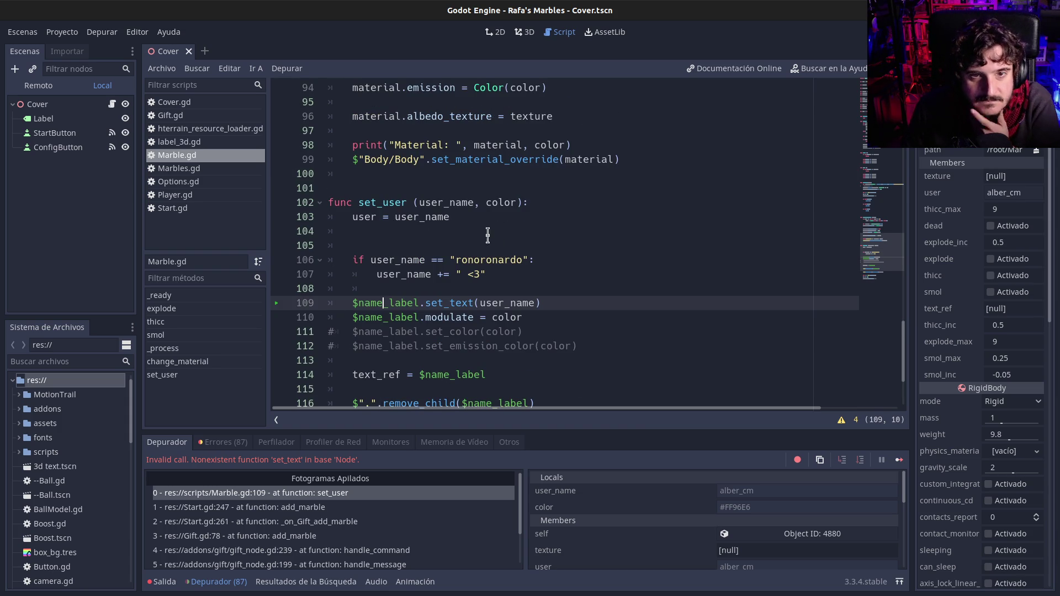
double_click(393, 301)
scroll(662, 535, down, 2)
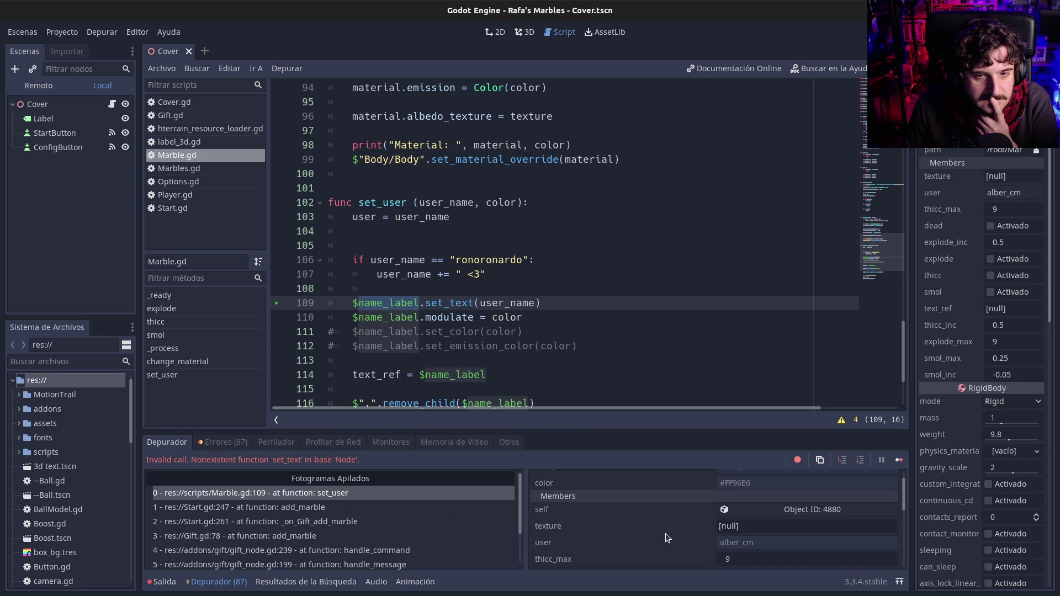
click(377, 493)
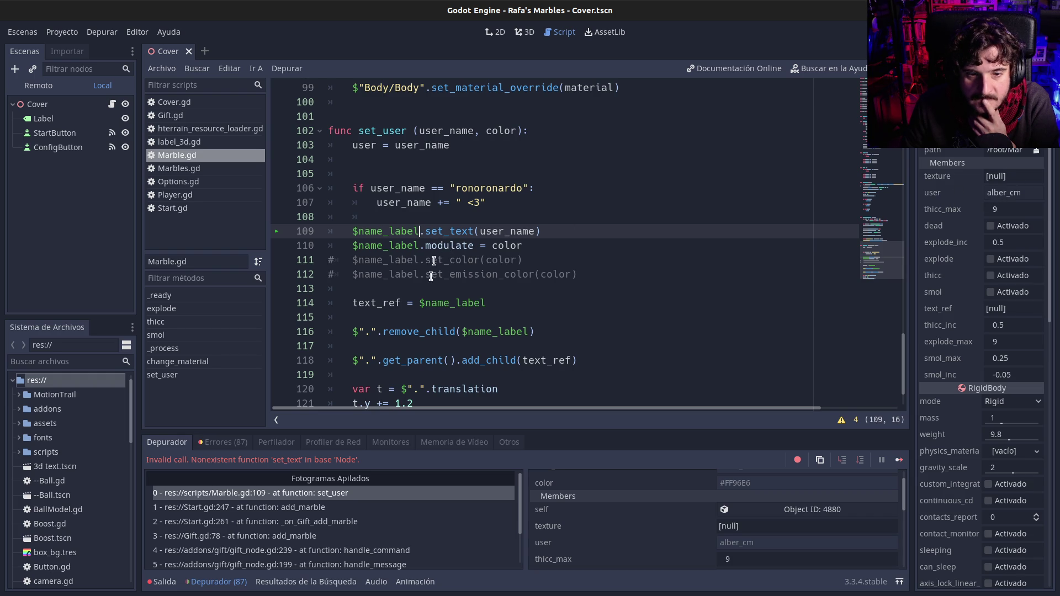
scroll(442, 259, up, 3)
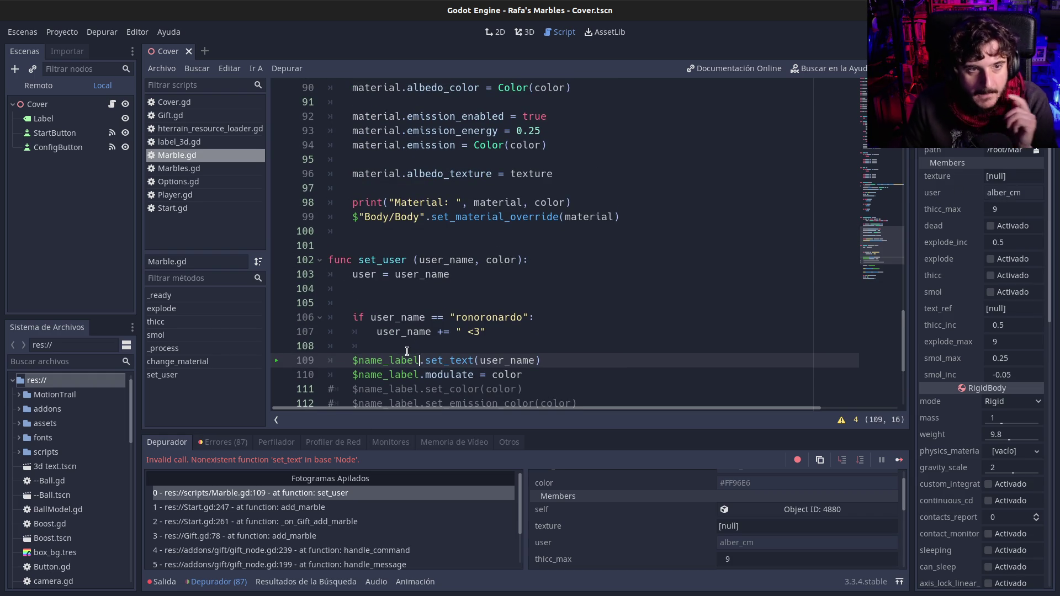
double_click(377, 360)
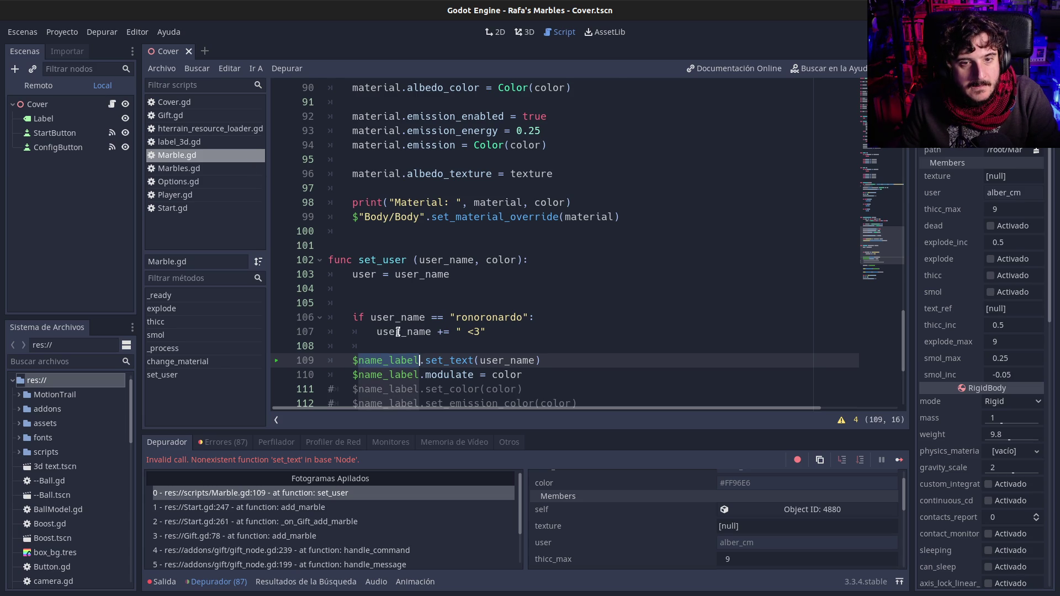
Find Node.tscn in the FileSystem dock and open it in a new scene tab
scroll(396, 357, up, 10)
scroll(397, 346, down, 10)
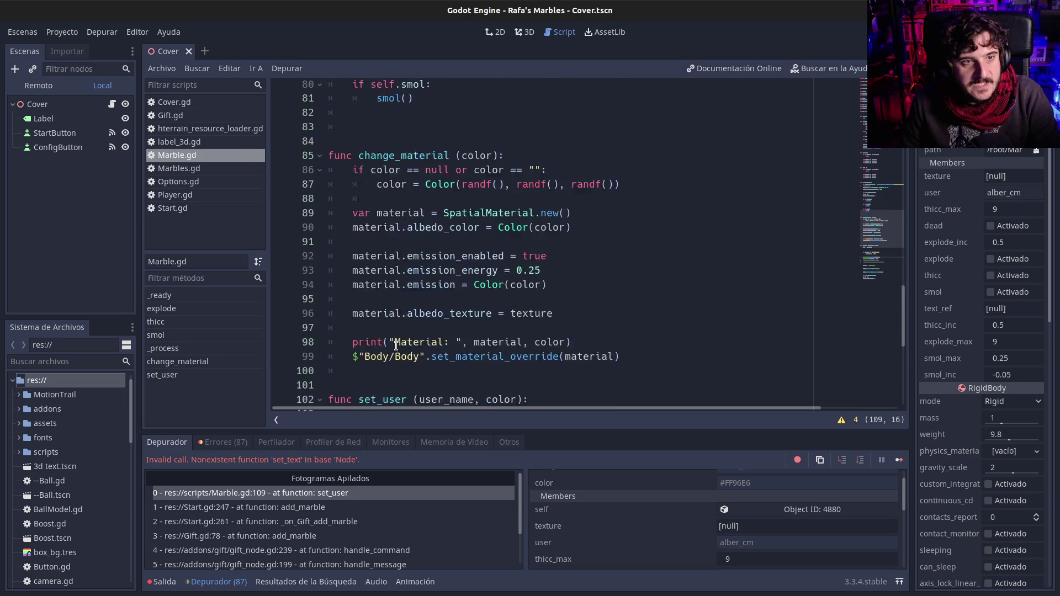
scroll(64, 512, down, 10)
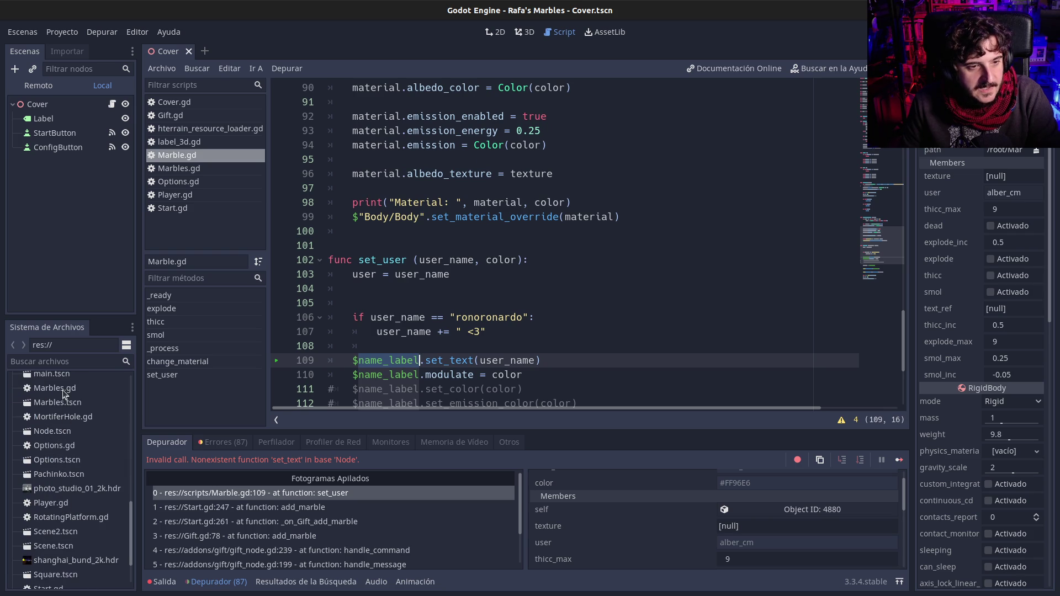
scroll(55, 422, up, 2)
double_click(53, 458)
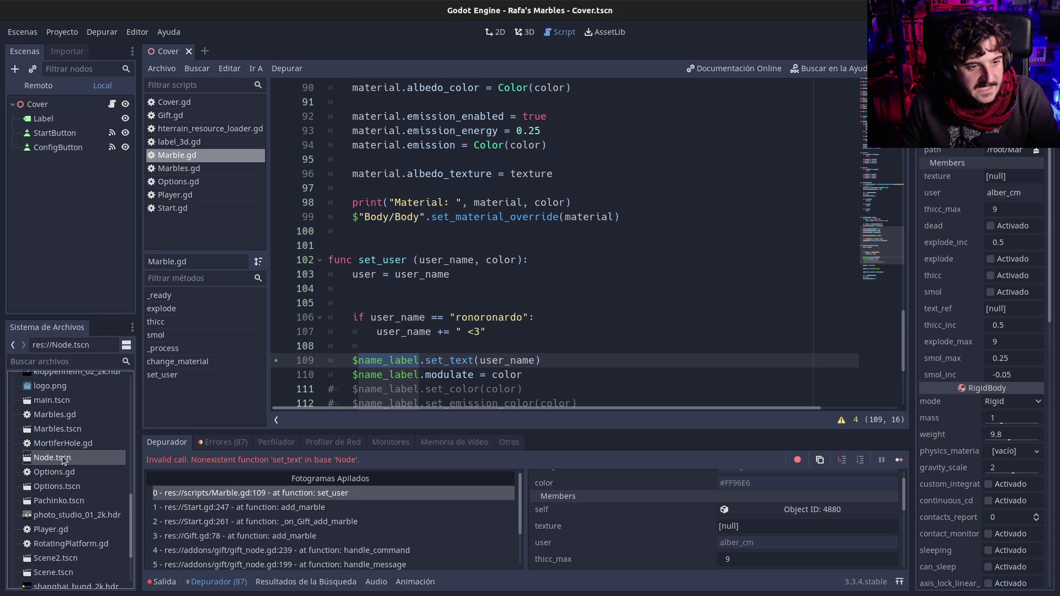
click(495, 32)
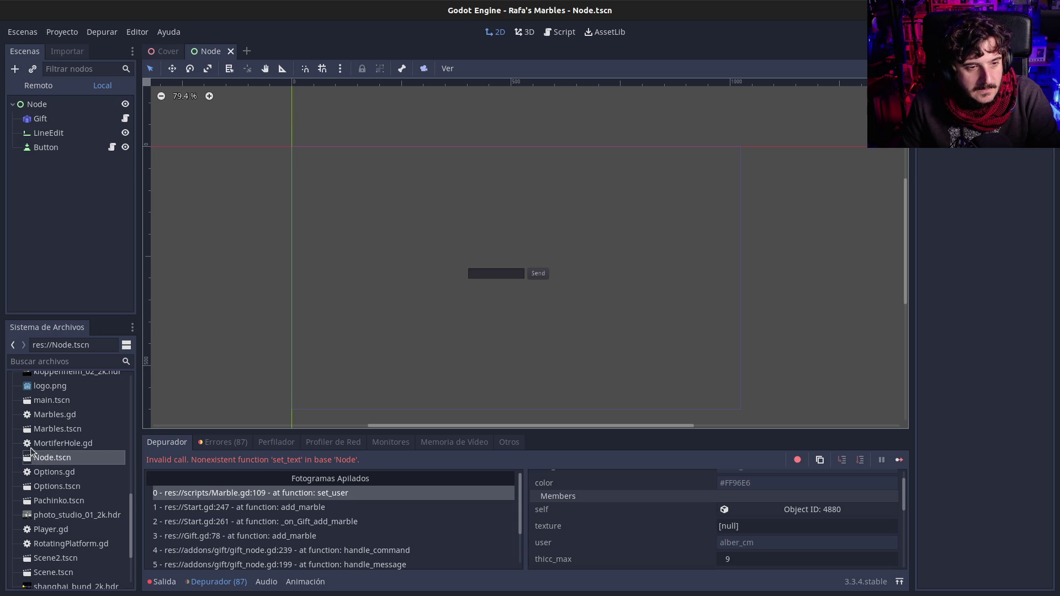
scroll(33, 497, down, 3)
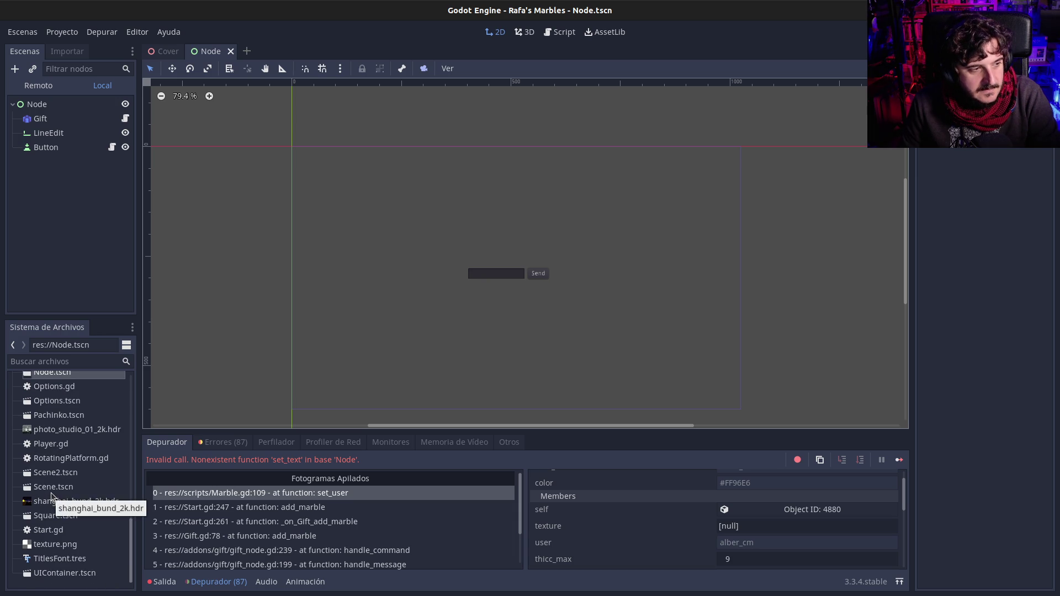
scroll(53, 499, up, 1)
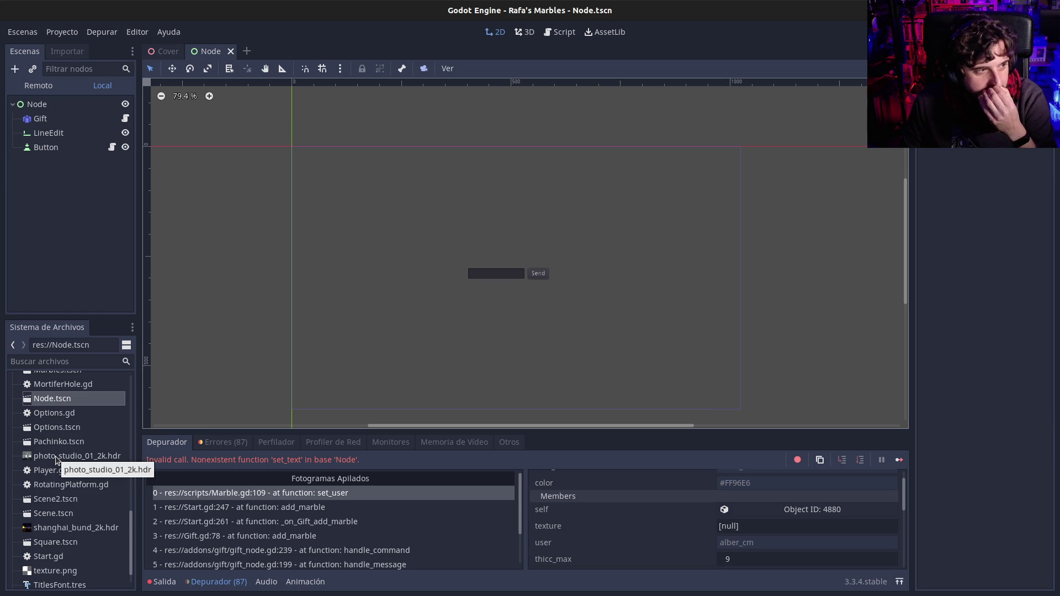
scroll(57, 474, up, 4)
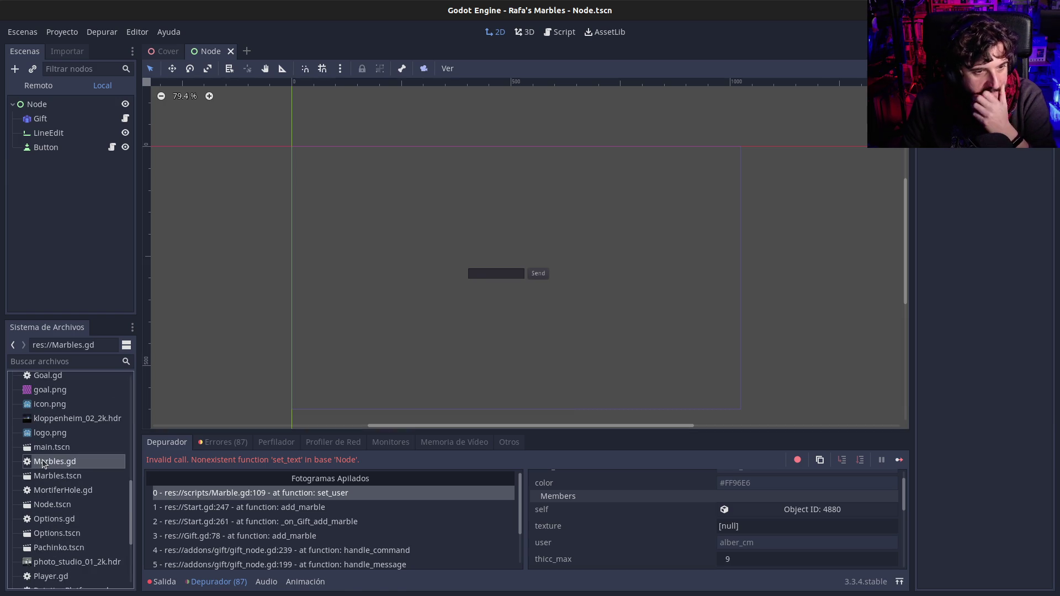
double_click(44, 463)
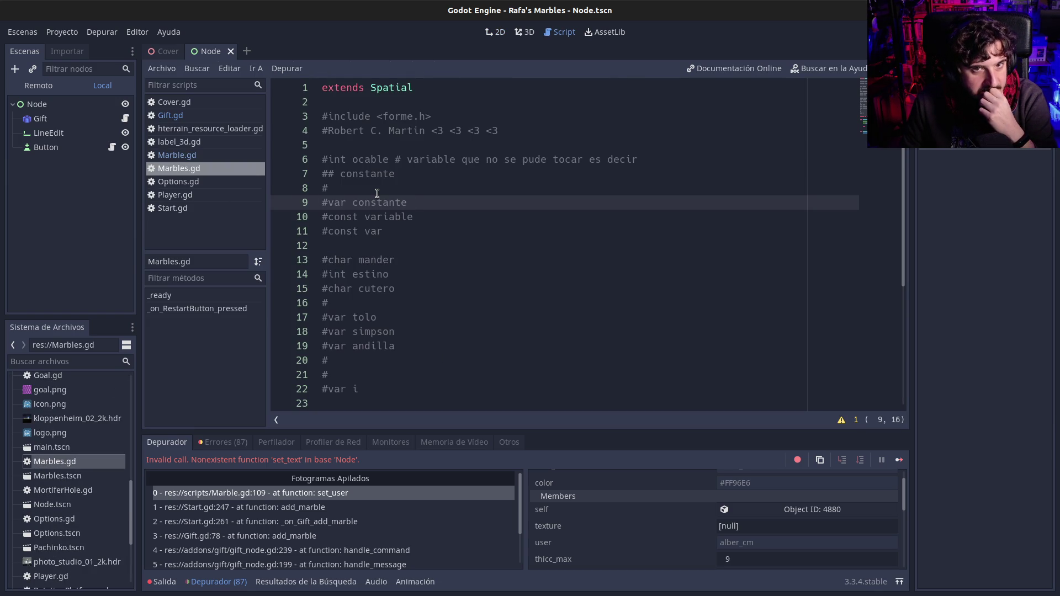
mouse_move(499, 131)
mouse_down()
mouse_move(553, 130)
mouse_move(278, 120)
mouse_up()
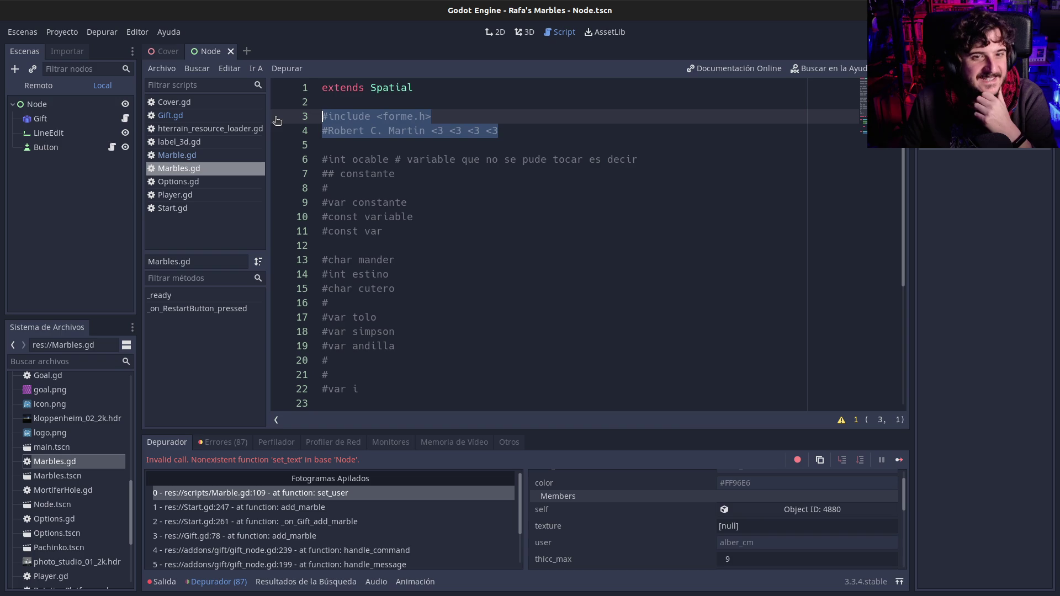
click(425, 121)
drag(500, 131, 322, 131)
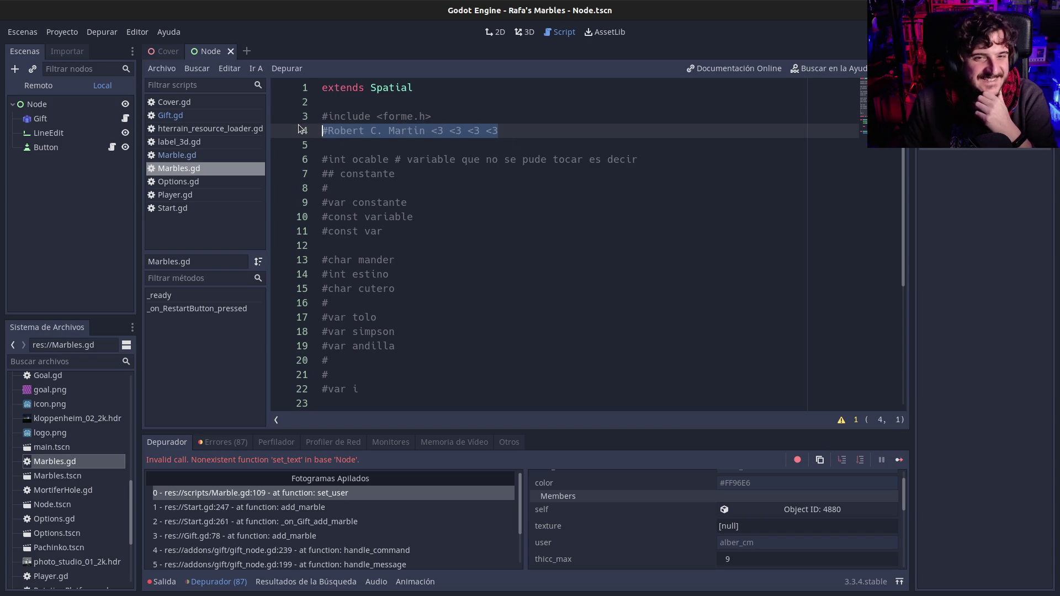
click(412, 117)
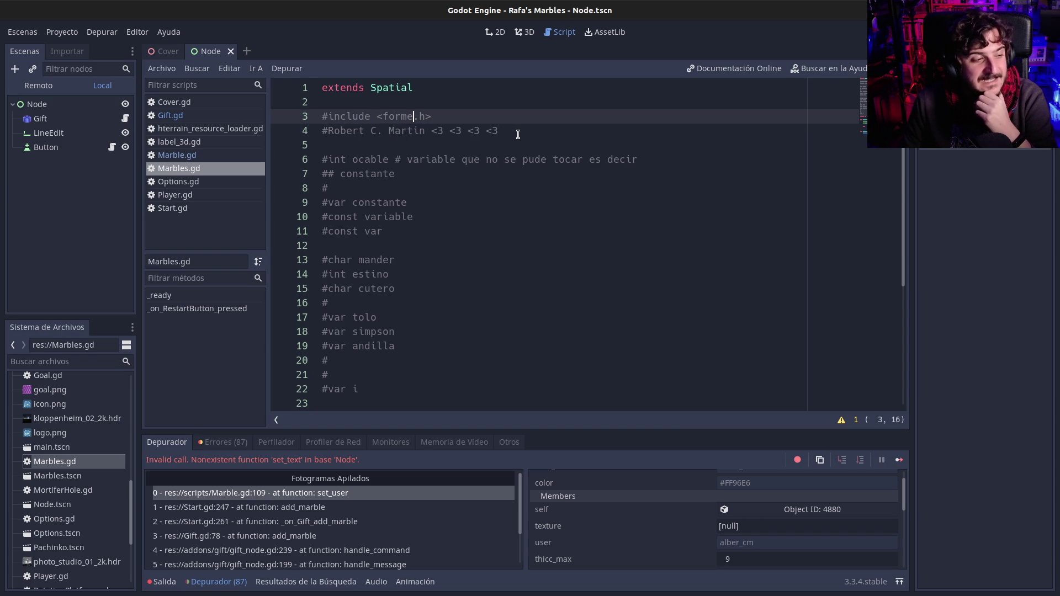
drag(516, 130, 322, 131)
click(385, 131)
scroll(447, 230, down, 5)
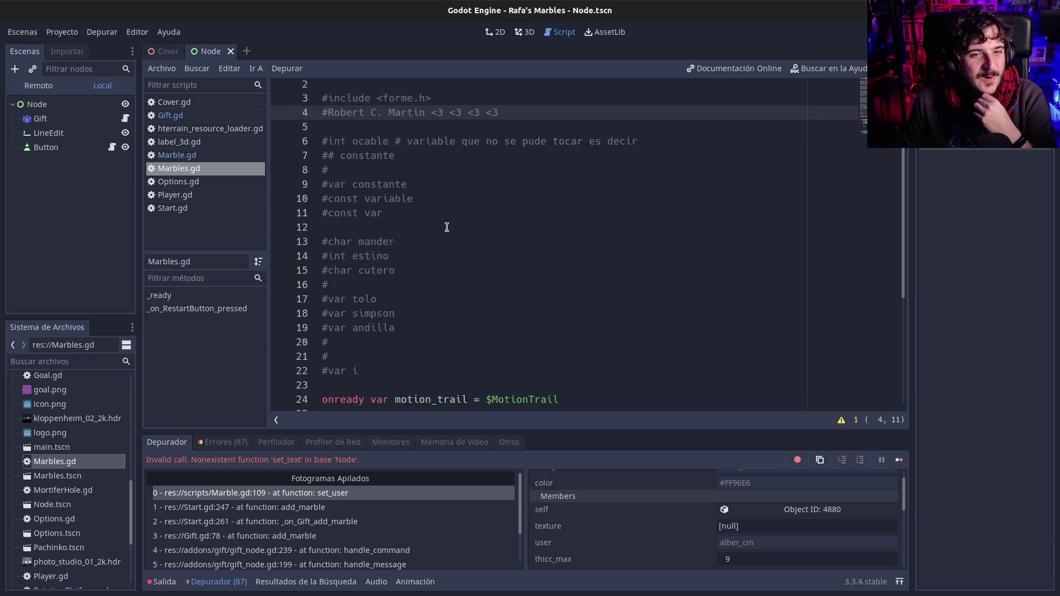
scroll(444, 274, up, 5)
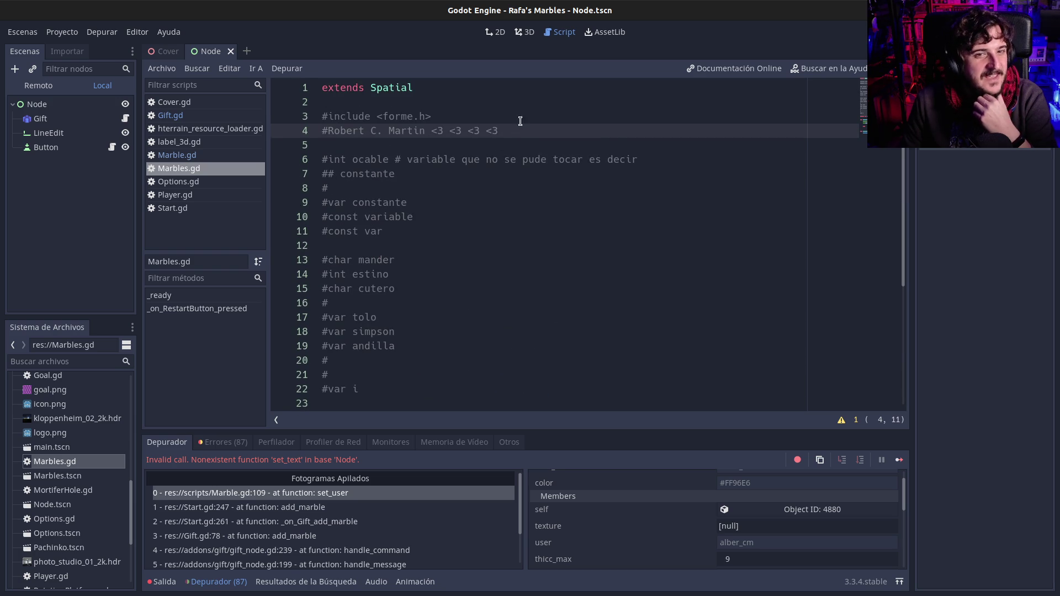
drag(520, 121, 298, 114)
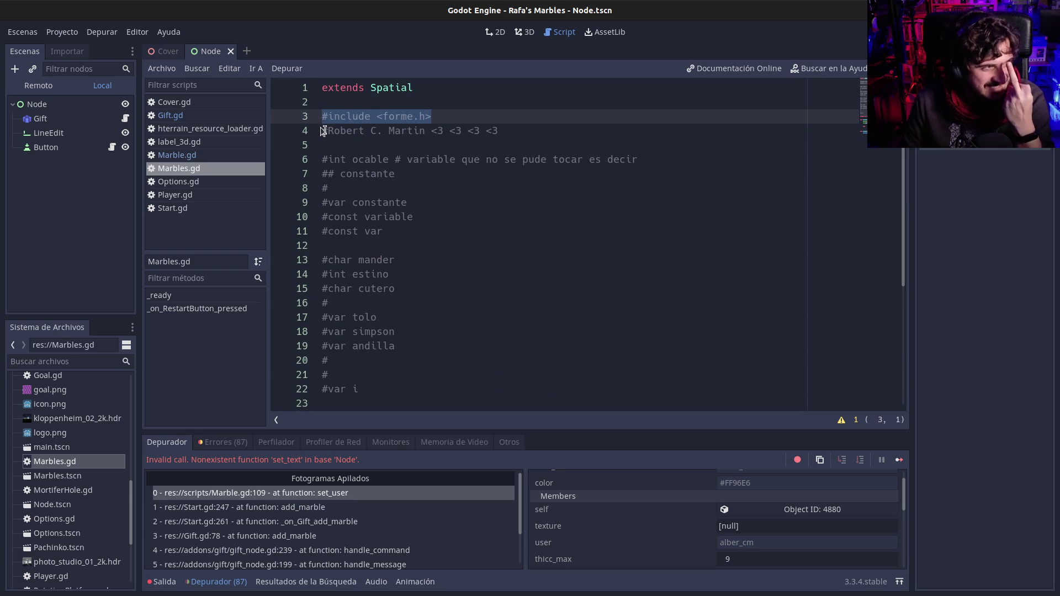
click(359, 133)
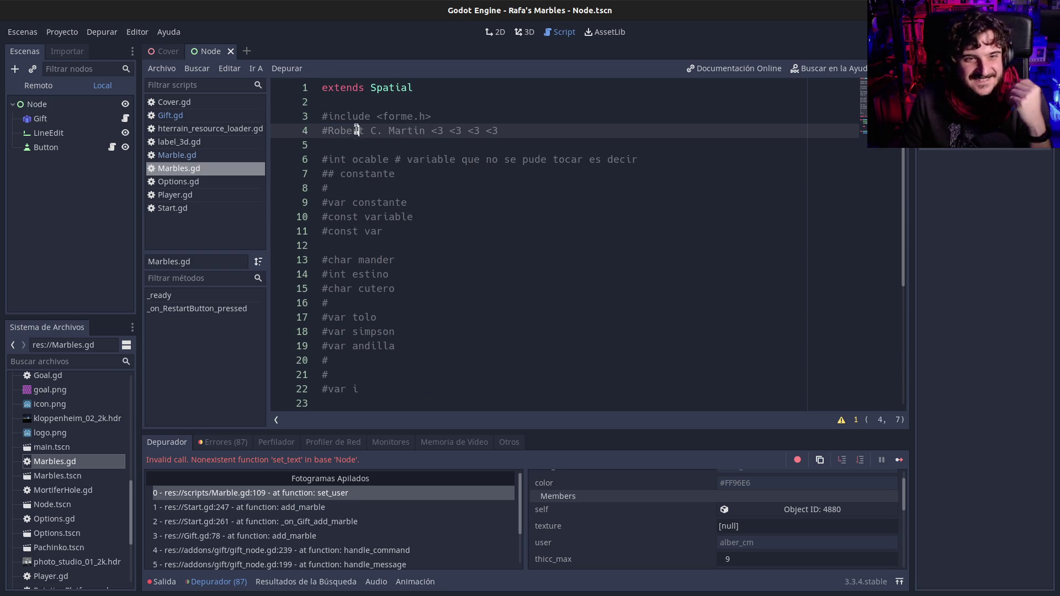
click(194, 156)
click(489, 259)
scroll(371, 317, down, 1)
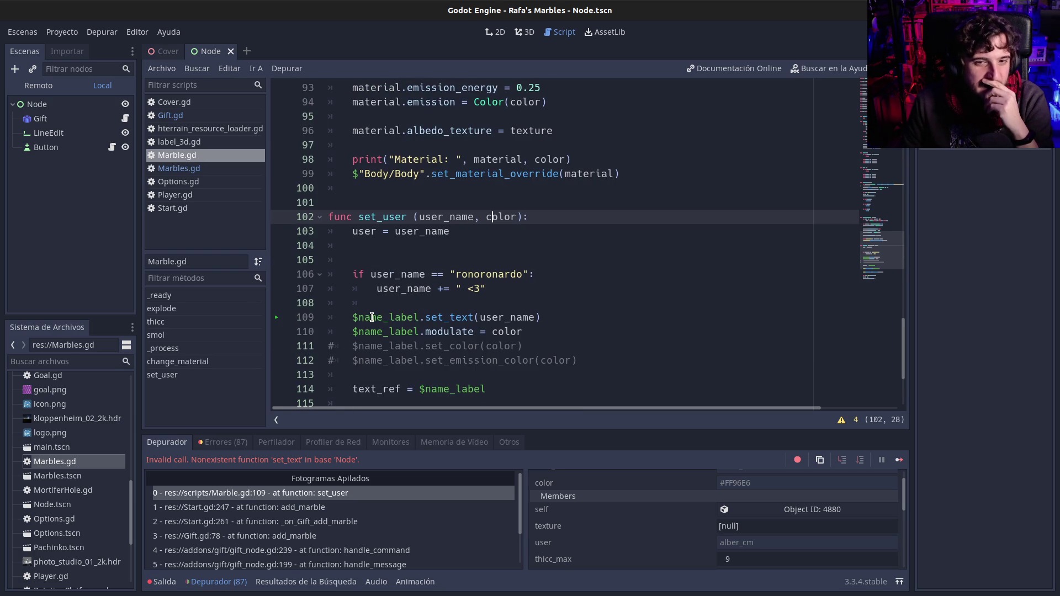
click(372, 317)
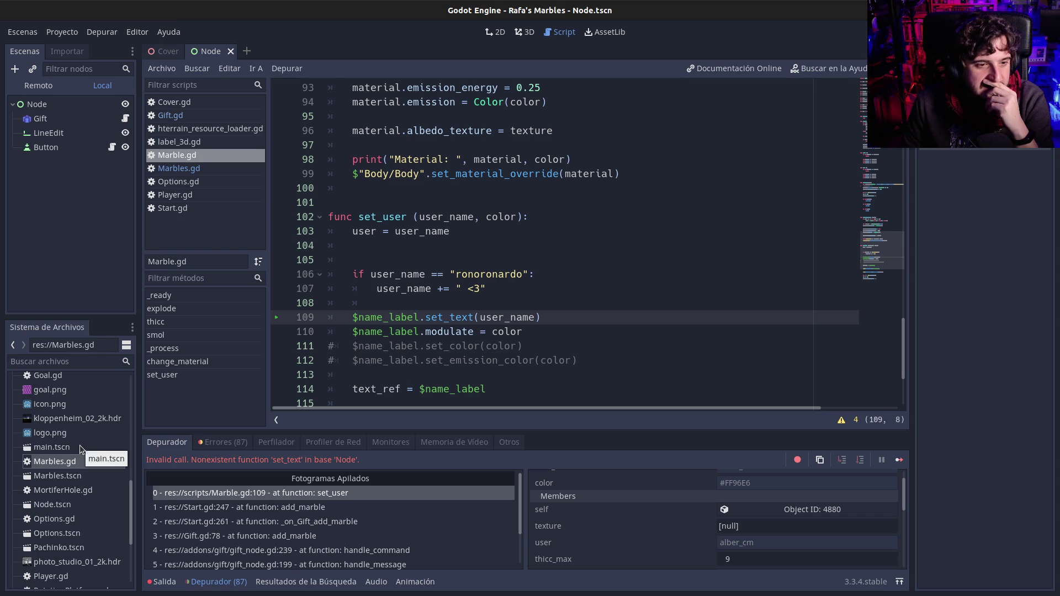
right_click(193, 156)
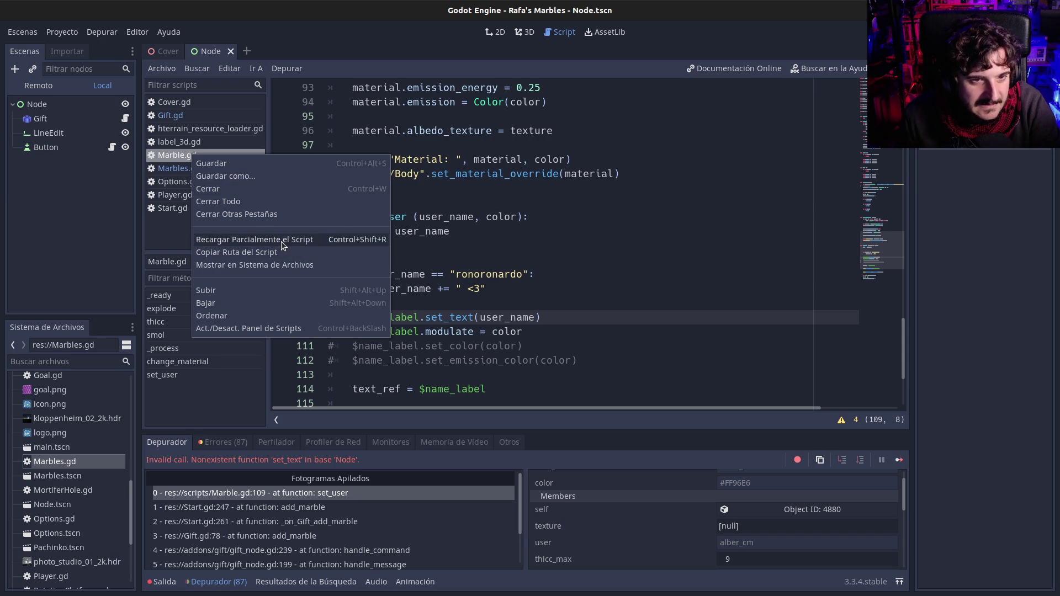
click(601, 264)
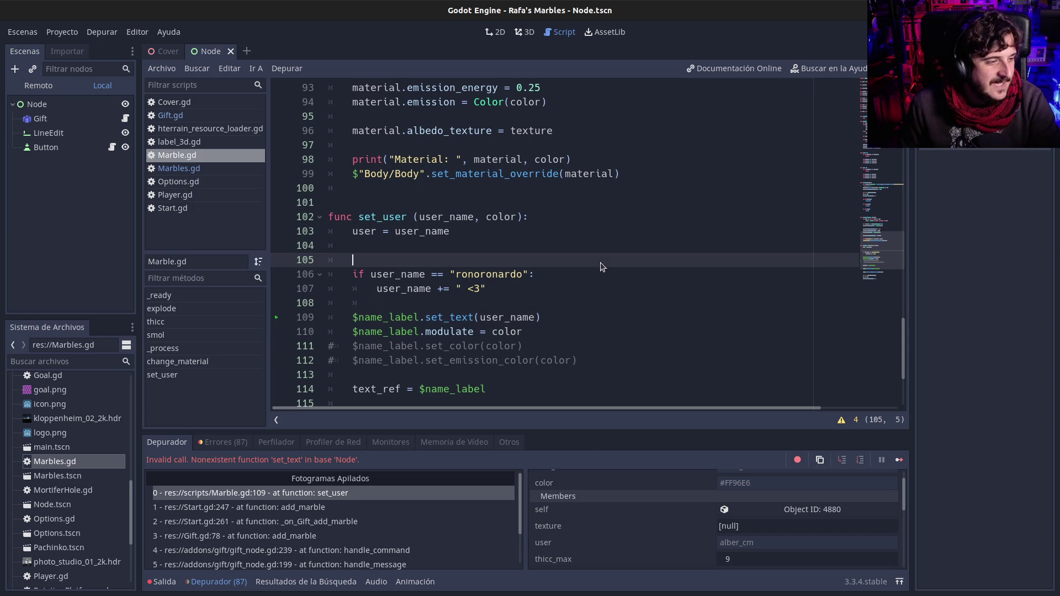
scroll(65, 486, up, 10)
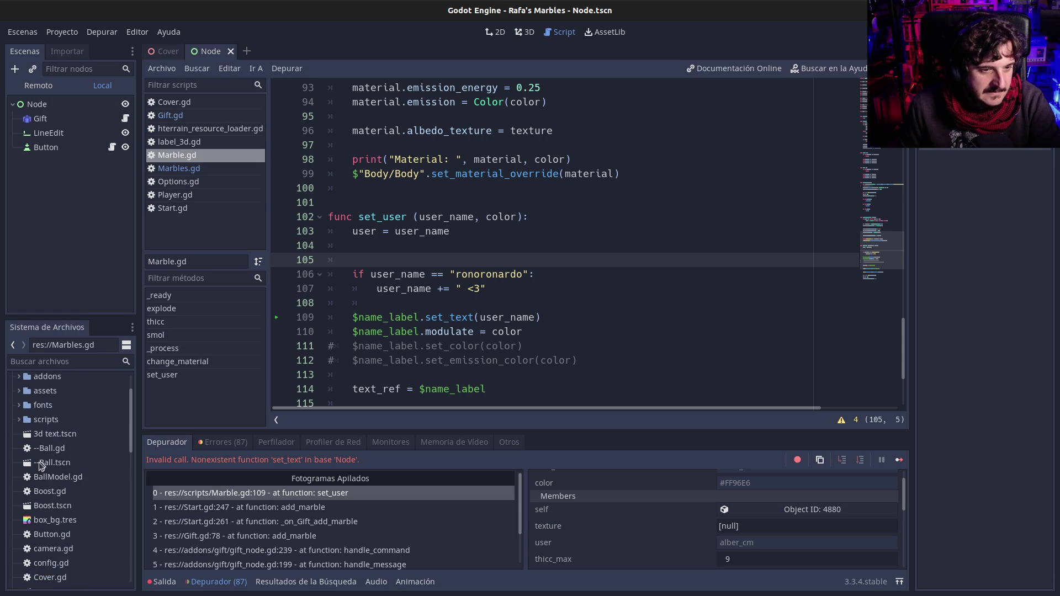
click(37, 462)
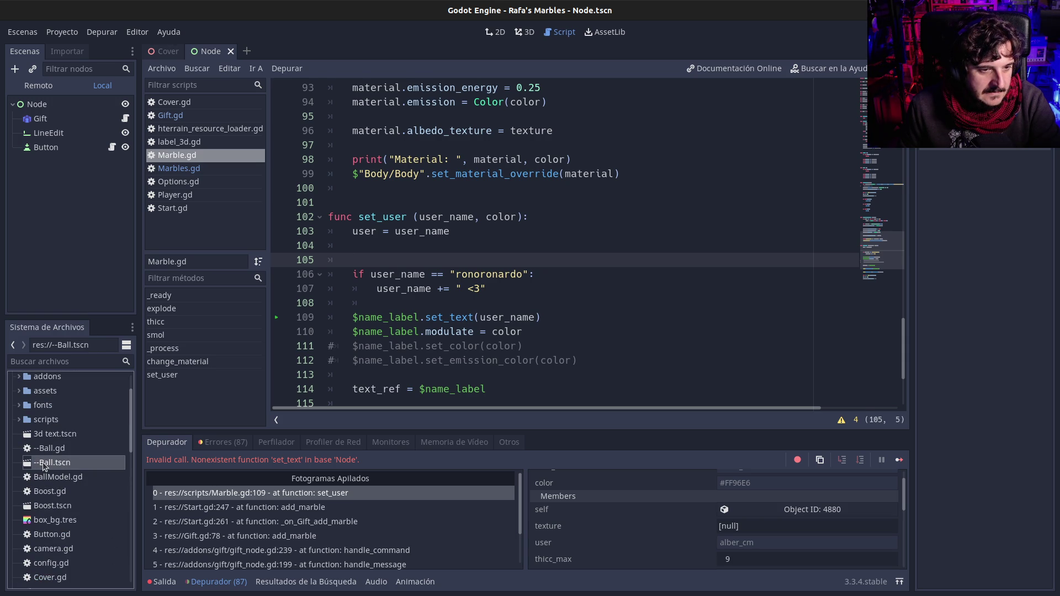
double_click(43, 466)
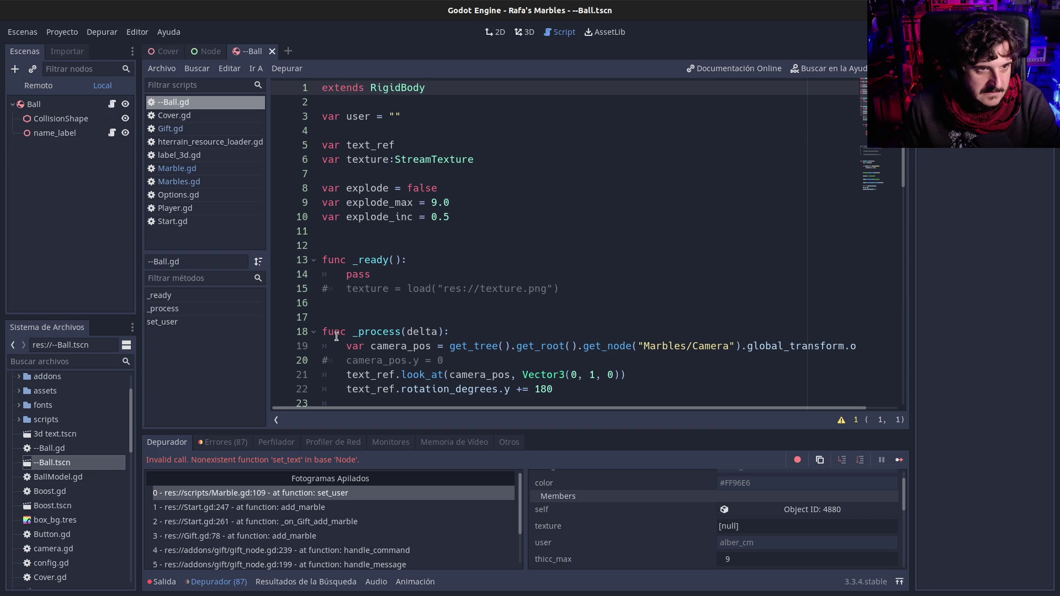
scroll(94, 459, down, 5)
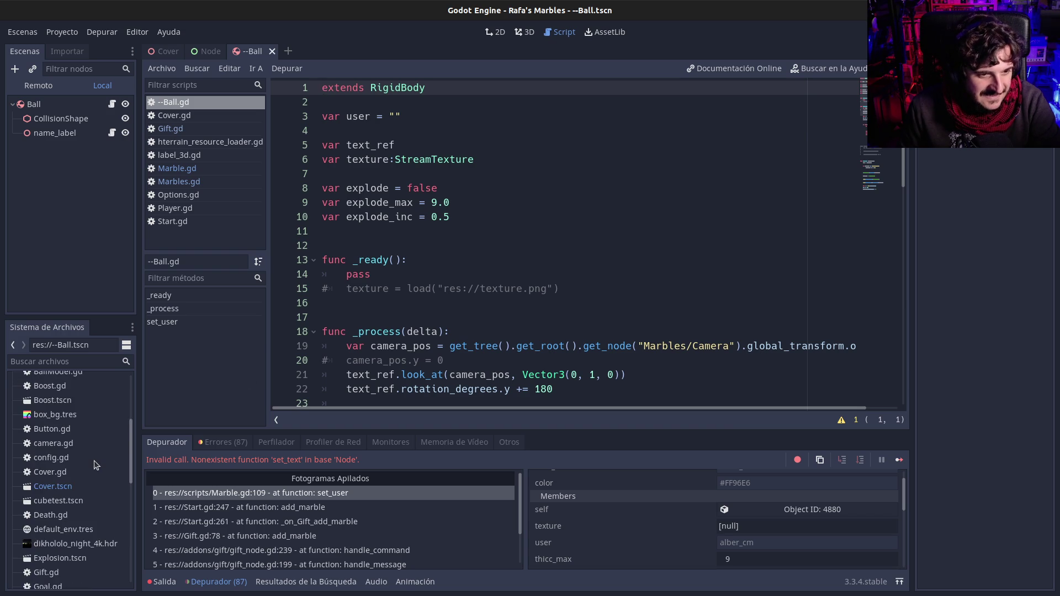
scroll(94, 461, down, 2)
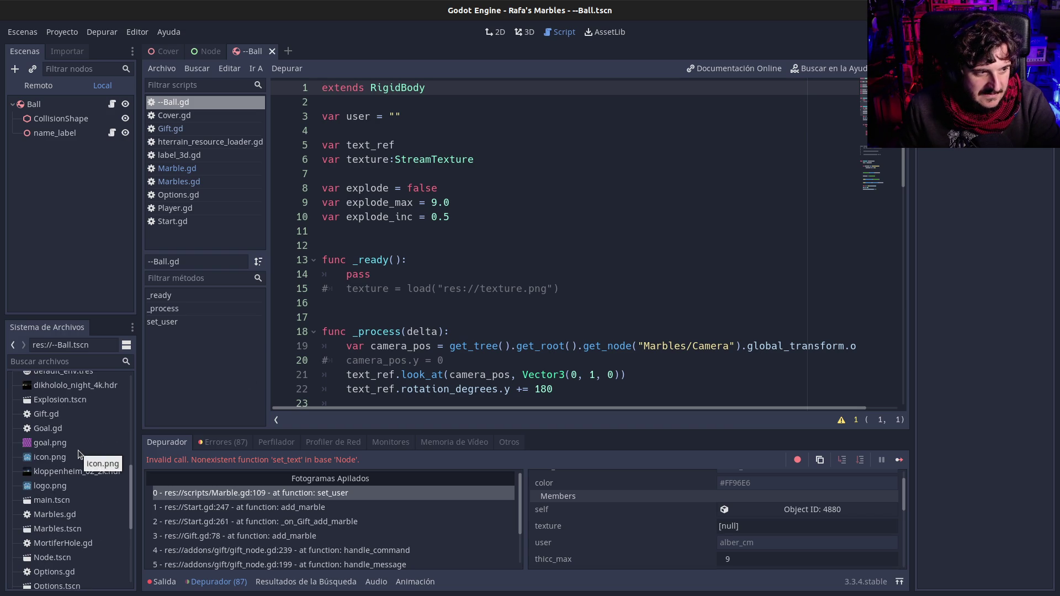
scroll(79, 454, down, 4)
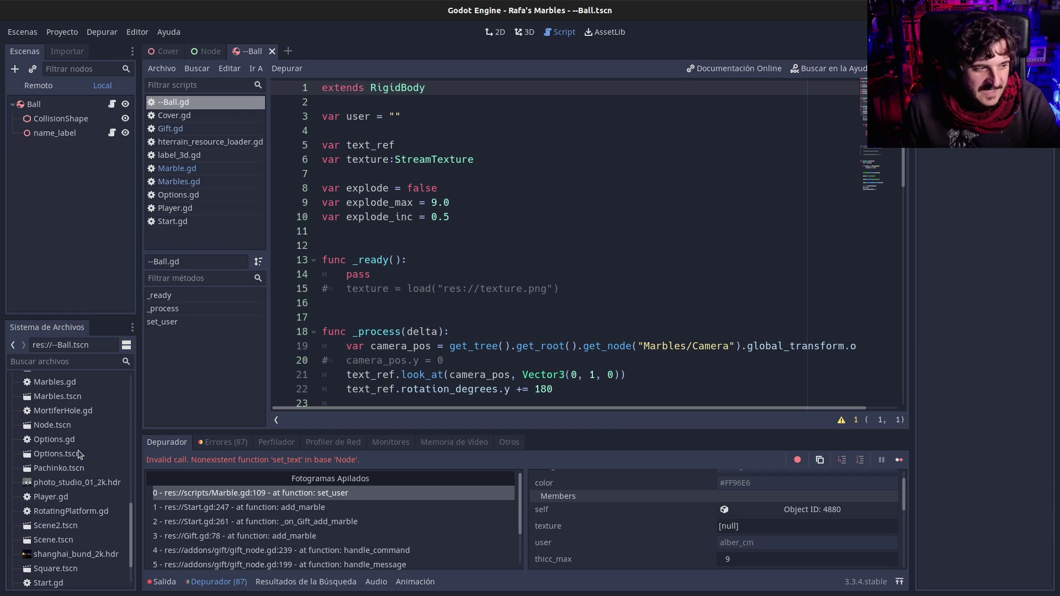
scroll(79, 454, down, 1)
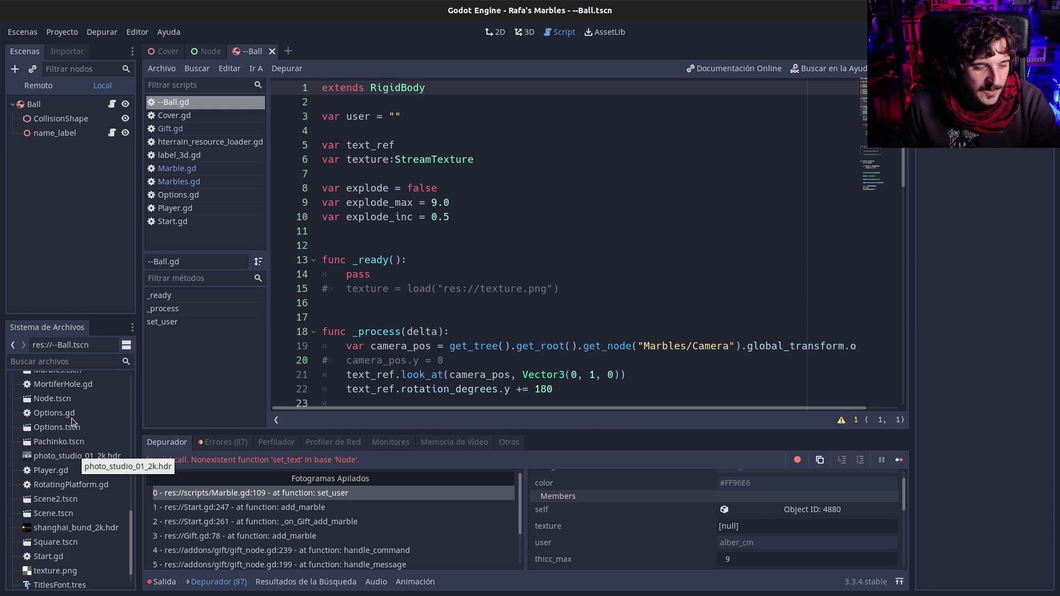
scroll(62, 516, up, 5)
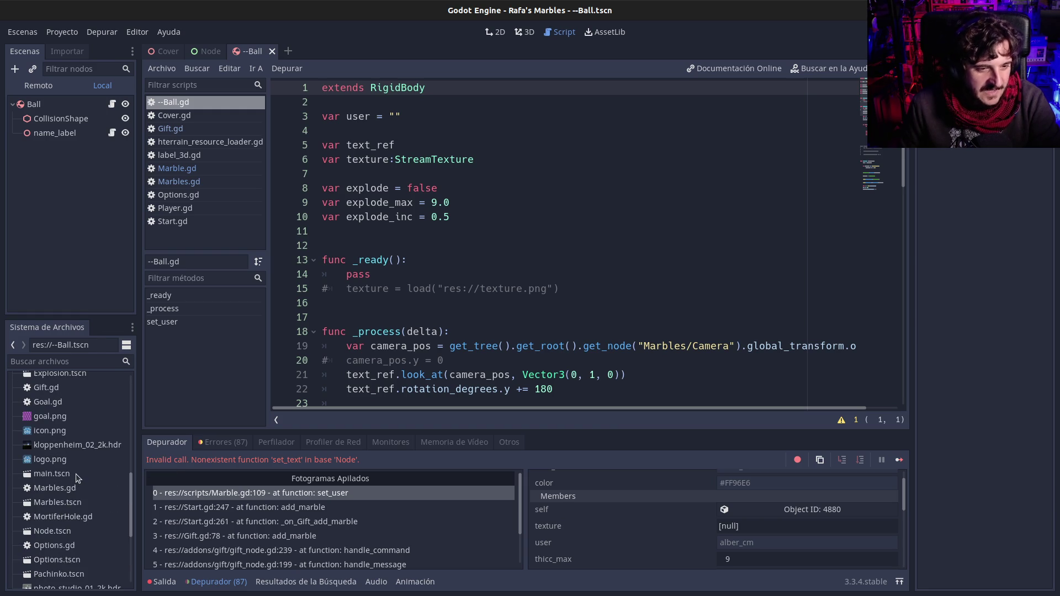
Open Marbles.tscn and pan across its 2D UI layout
double_click(49, 502)
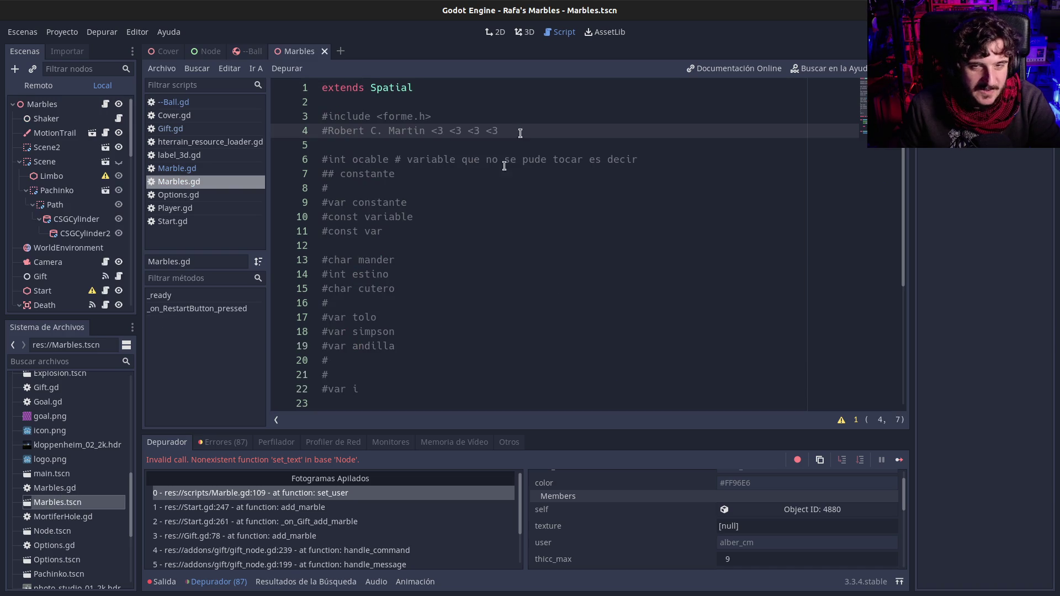
click(503, 33)
drag(384, 179, 431, 233)
scroll(469, 253, down, 1)
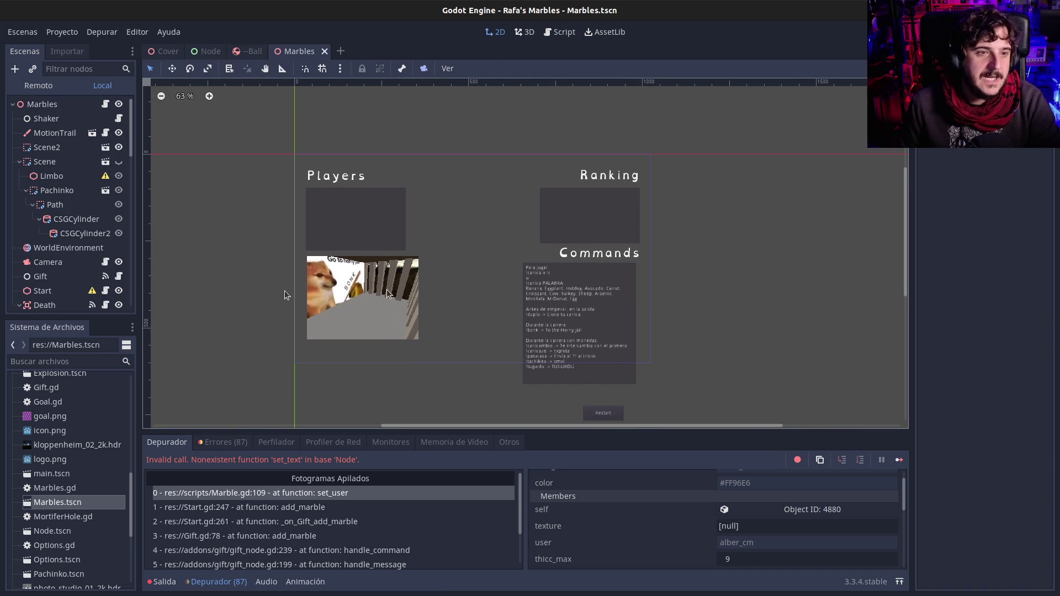
Open the Marbles root's script, then switch to Marble.gd to read its set_user code
click(105, 105)
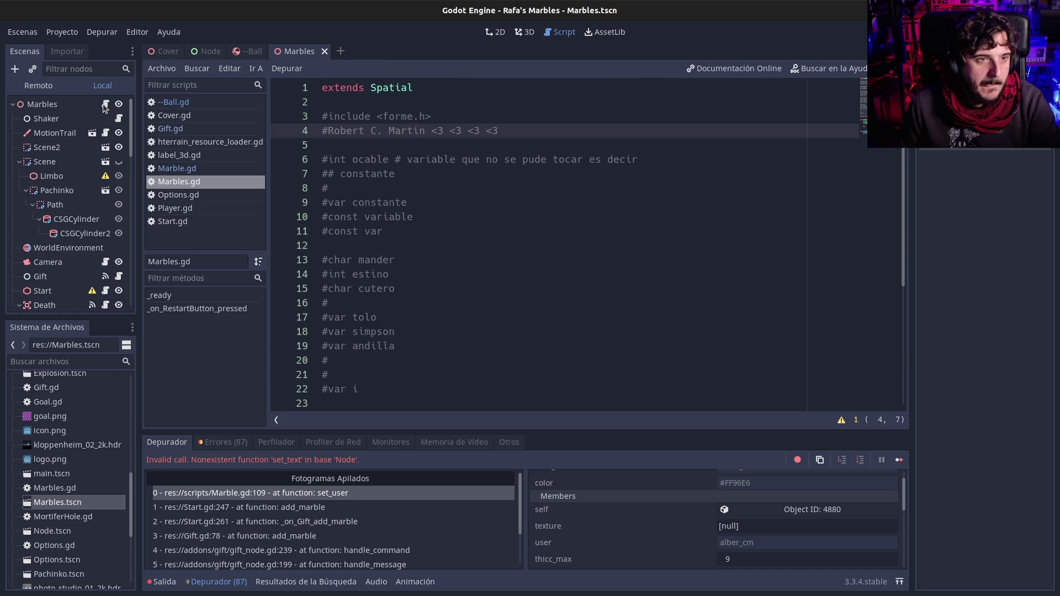
scroll(50, 461, down, 5)
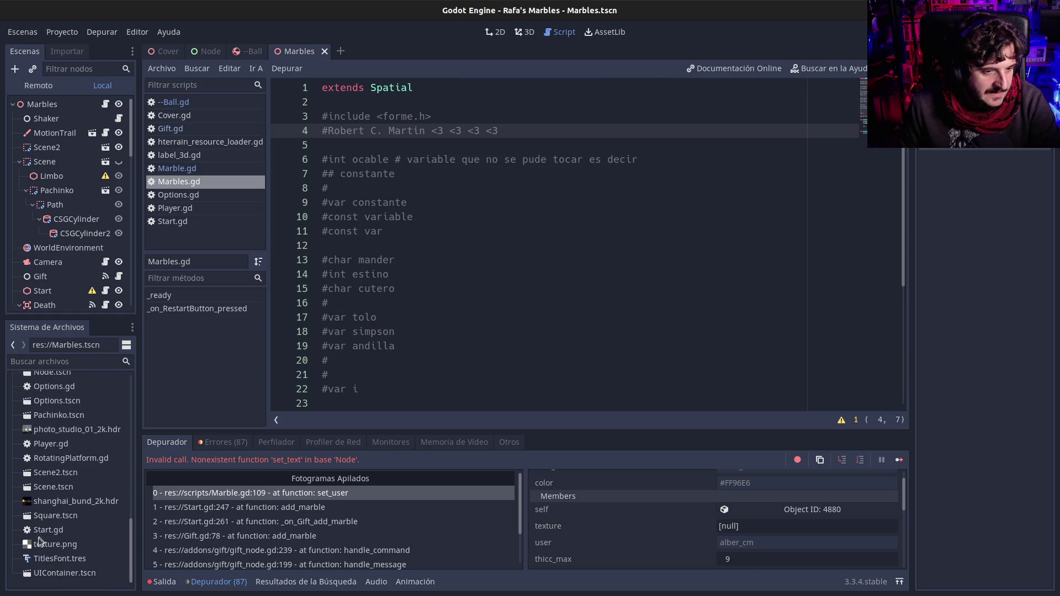
scroll(28, 516, up, 3)
scroll(53, 478, up, 10)
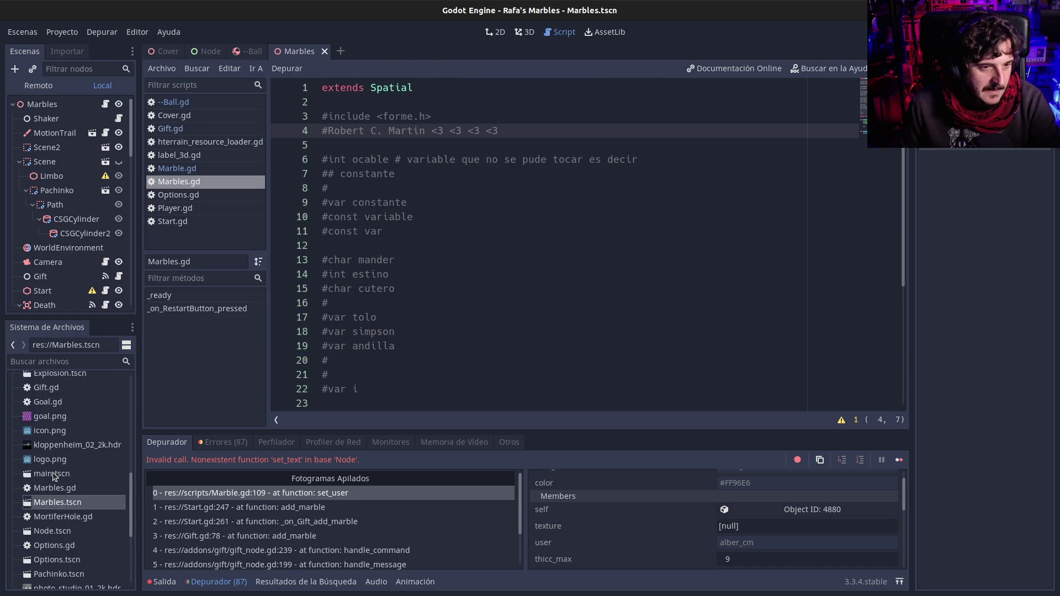
scroll(53, 478, up, 3)
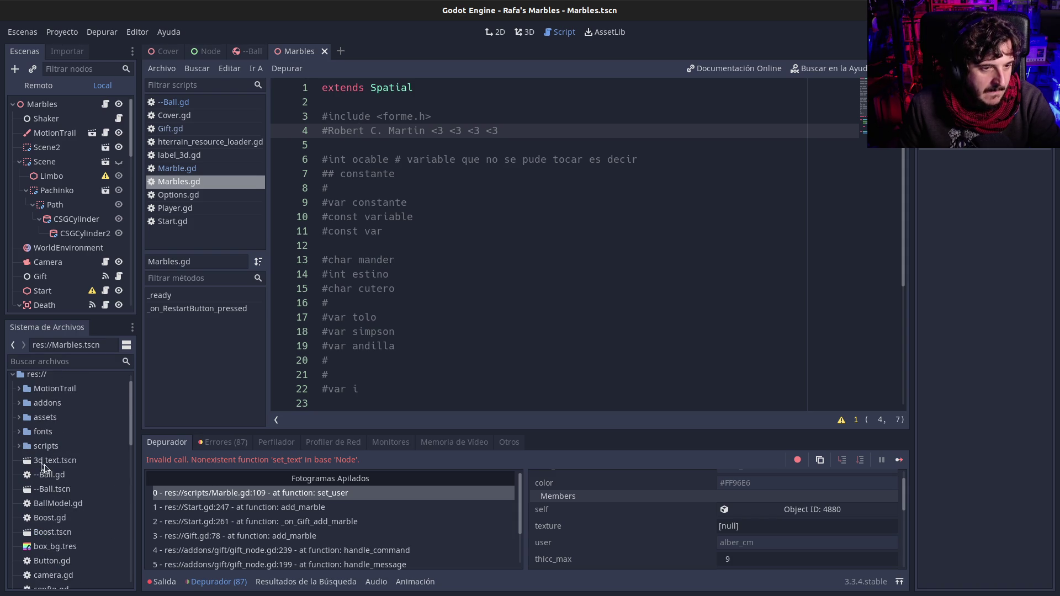
click(179, 176)
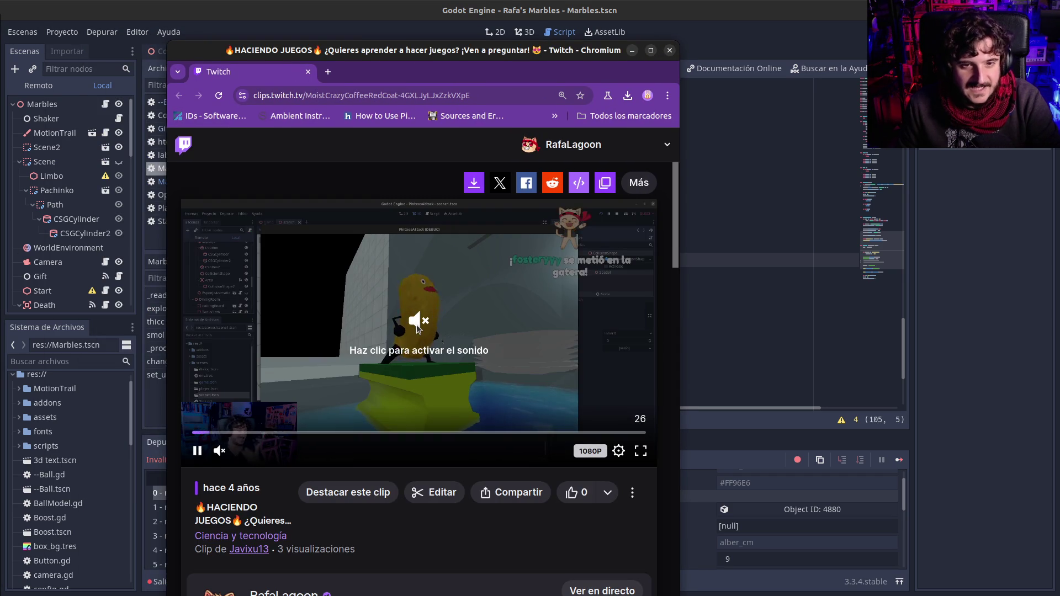
Play the potato character clip with sound, restart it from the beginning, then pause it
click(431, 454)
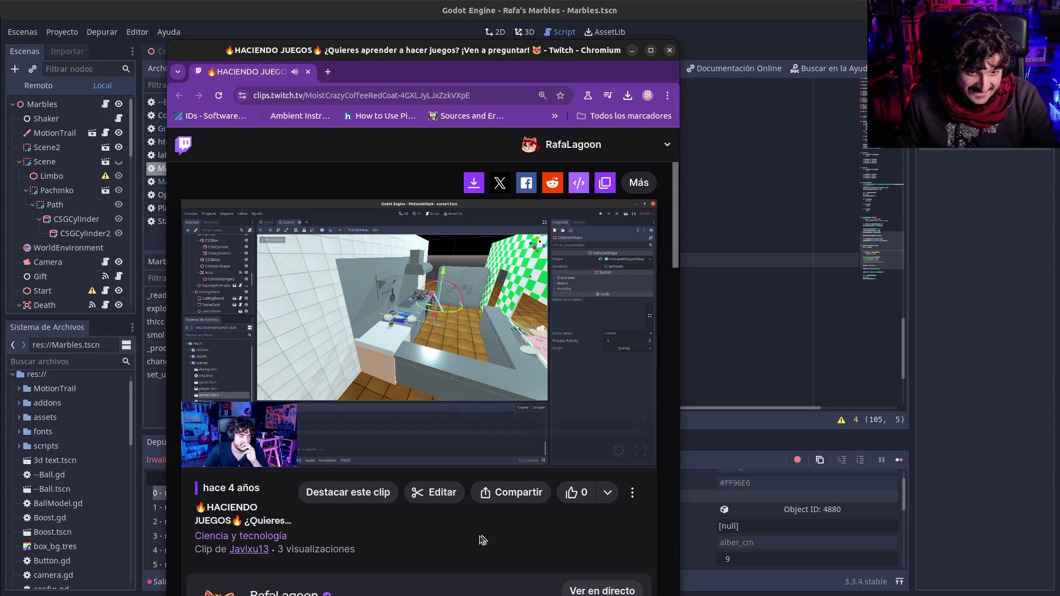
mouse_move(298, 442)
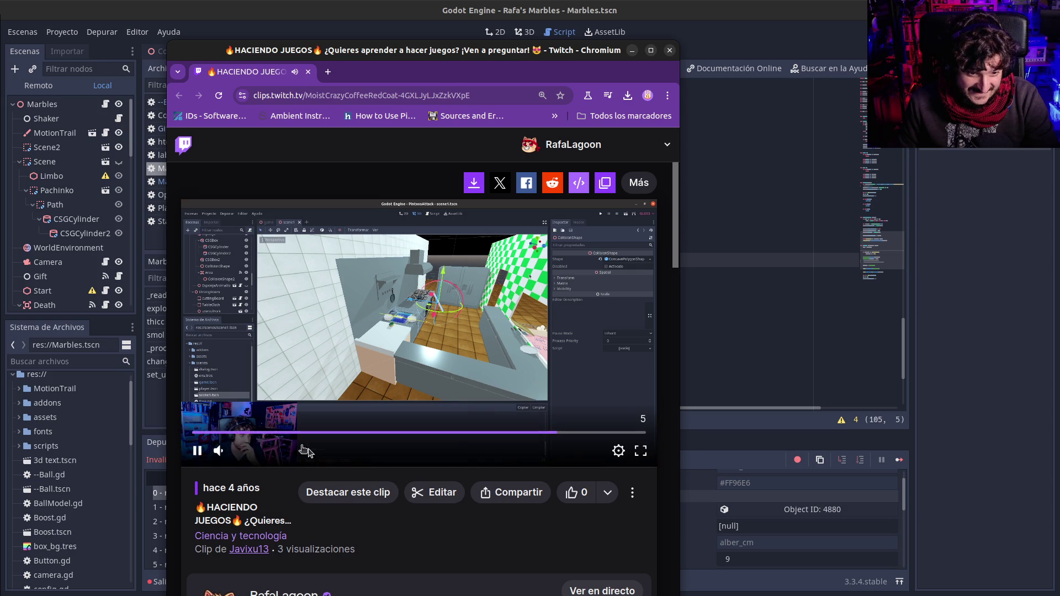
click(212, 433)
key(space)
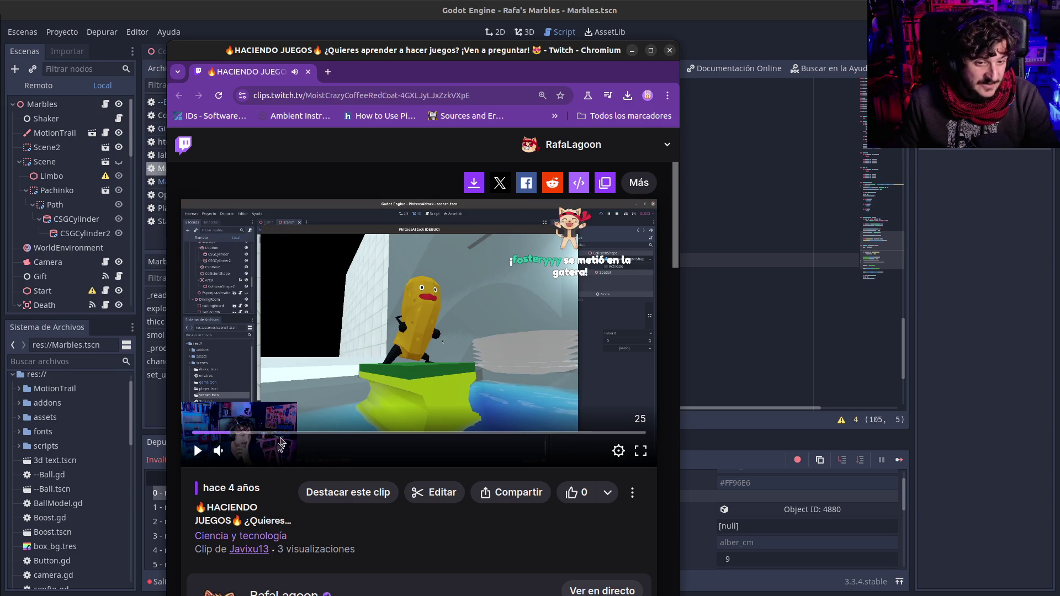
click(197, 450)
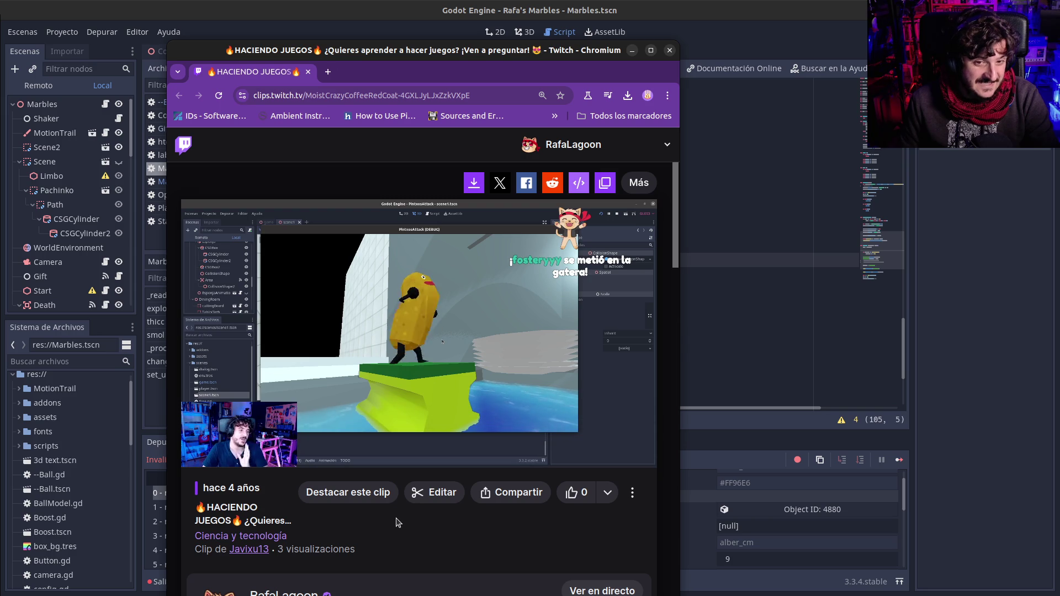
click(483, 340)
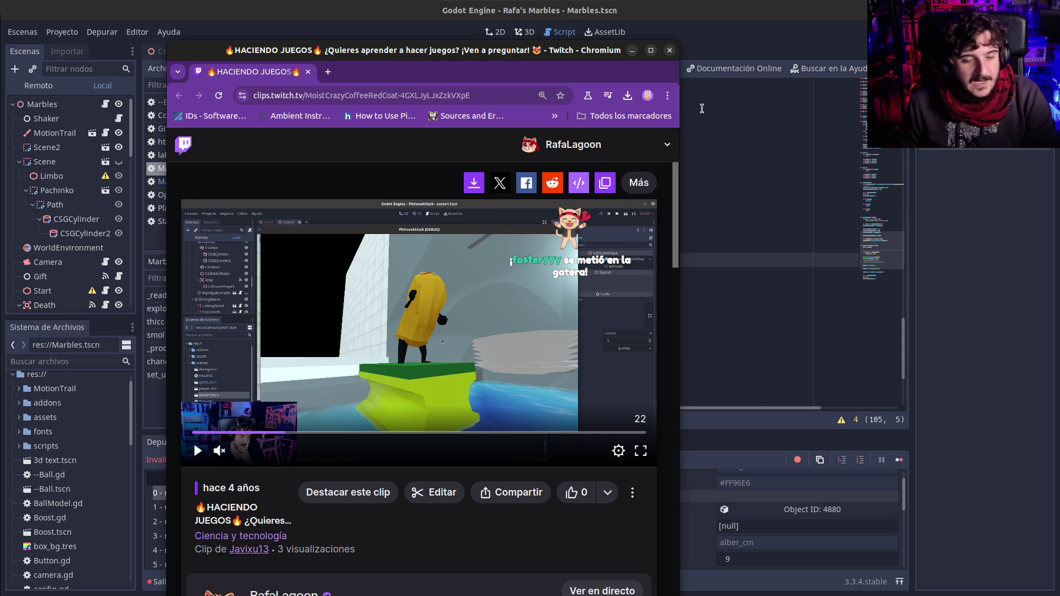
Close Chromium and, back in Godot, inspect the name_label reference on set_text line 109
click(669, 50)
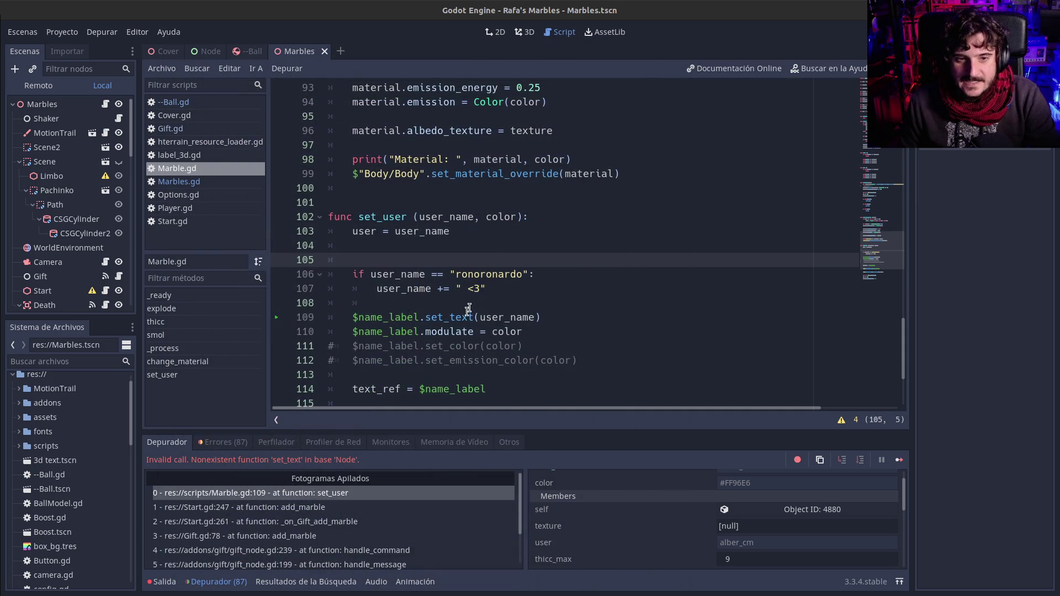
click(467, 312)
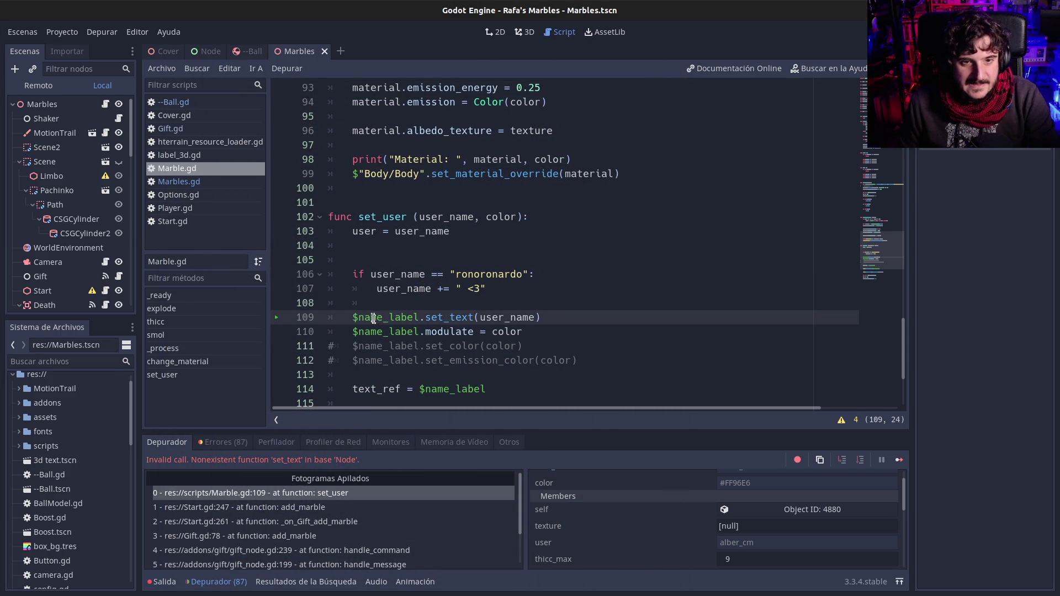
drag(360, 317, 403, 315)
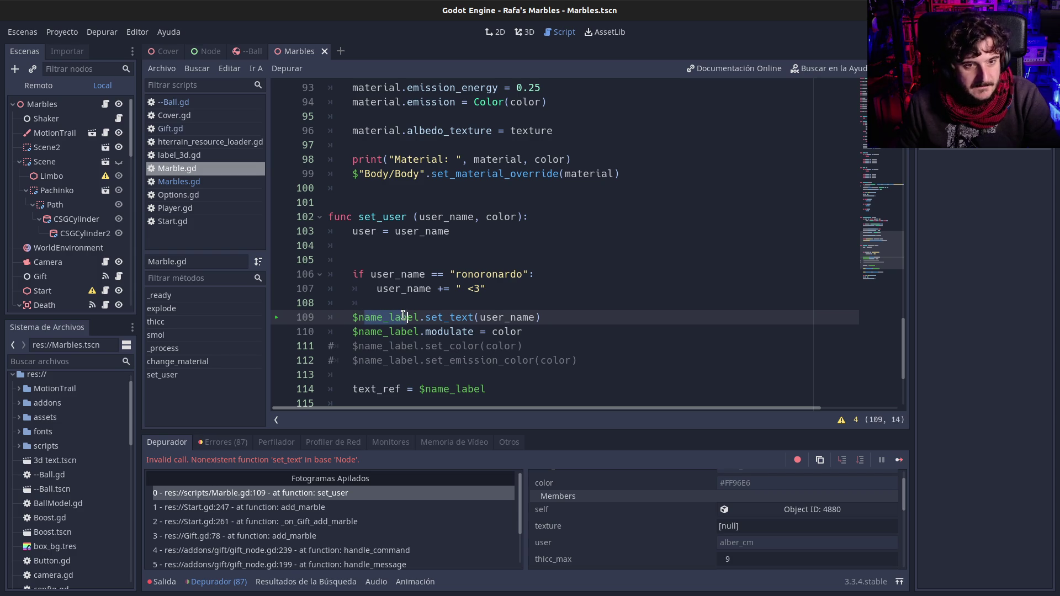
click(407, 316)
scroll(389, 334, up, 5)
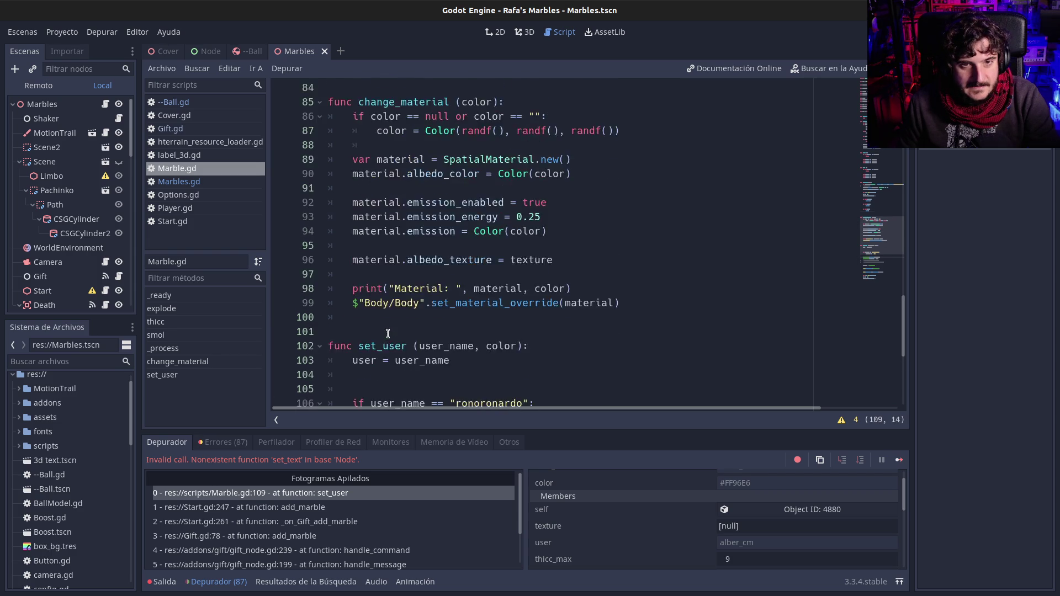
scroll(388, 334, down, 2)
drag(359, 303, 426, 303)
click(426, 304)
Scroll through set_user and place the caret at the start of line 109's set_text call
scroll(416, 330, up, 11)
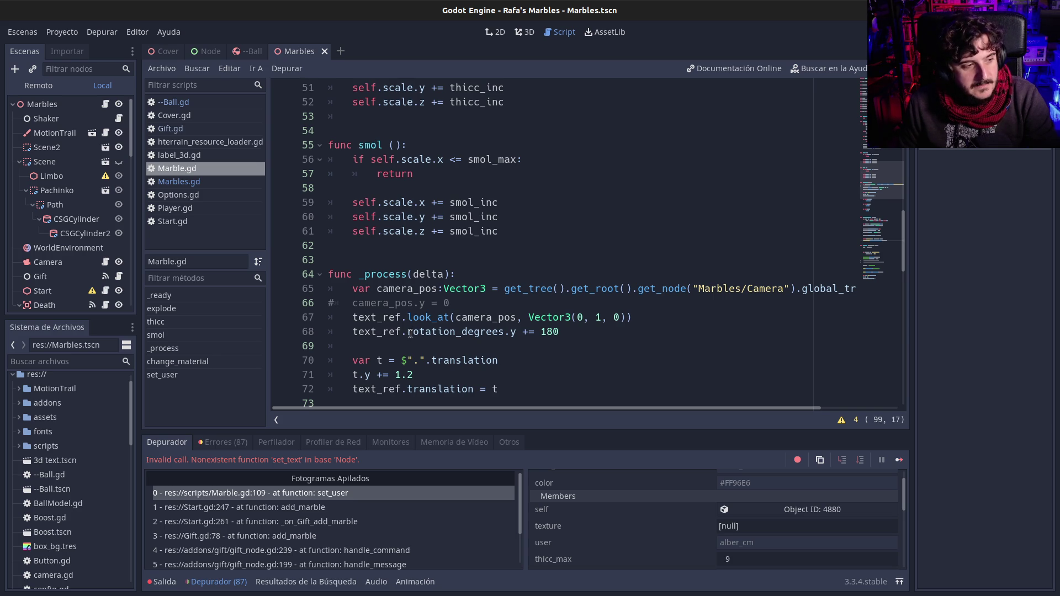
scroll(410, 334, up, 15)
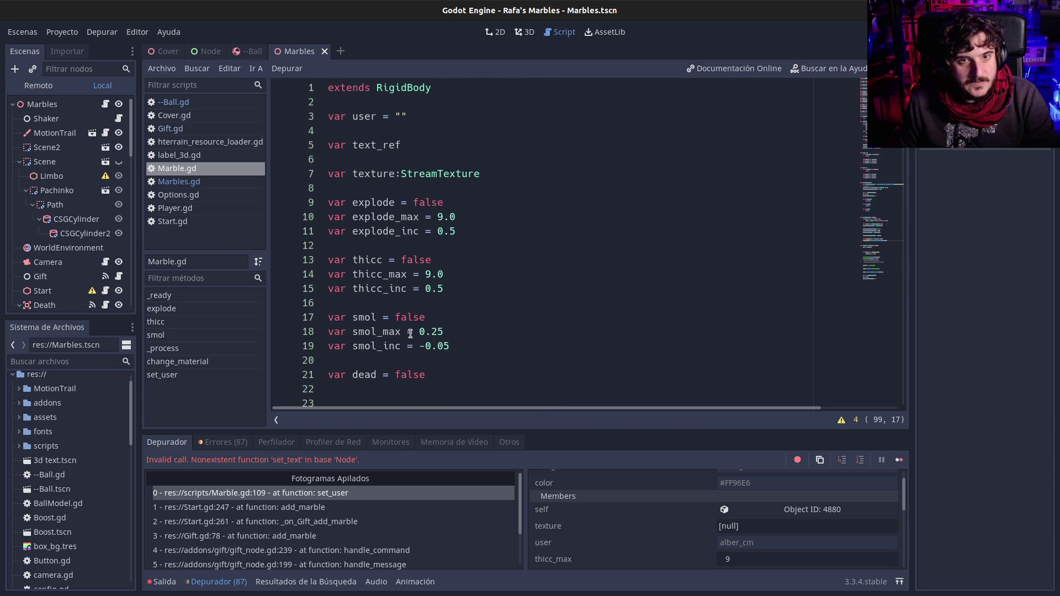
scroll(410, 334, down, 10)
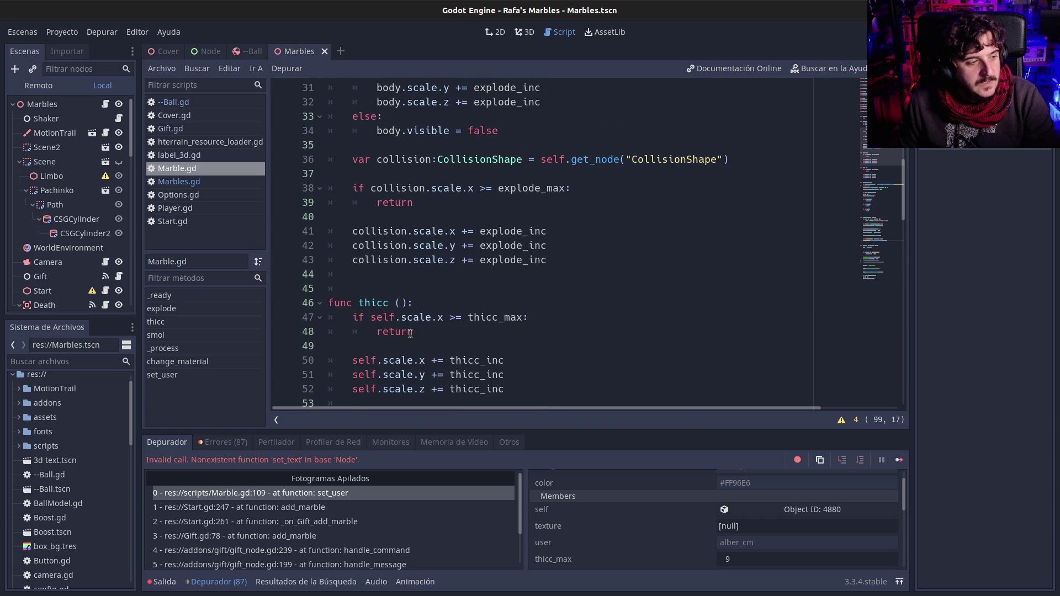
scroll(411, 330, down, 8)
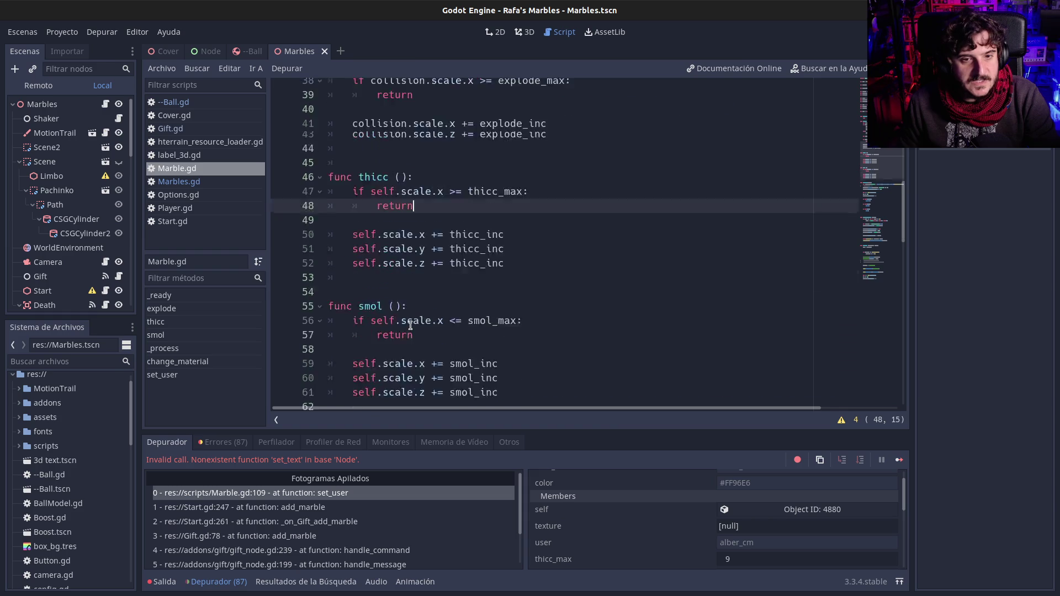
scroll(410, 326, down, 16)
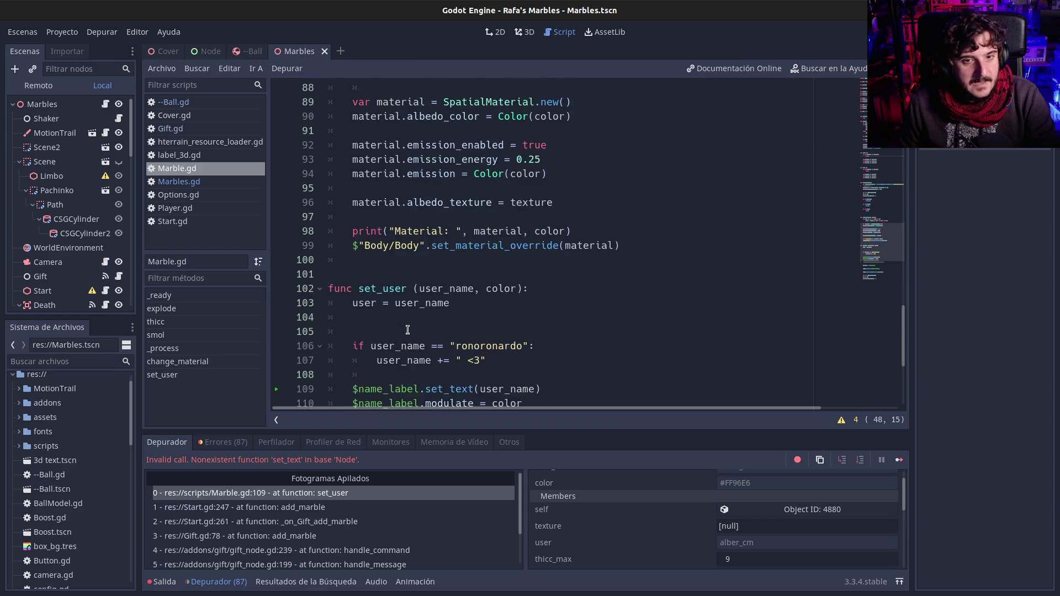
click(354, 175)
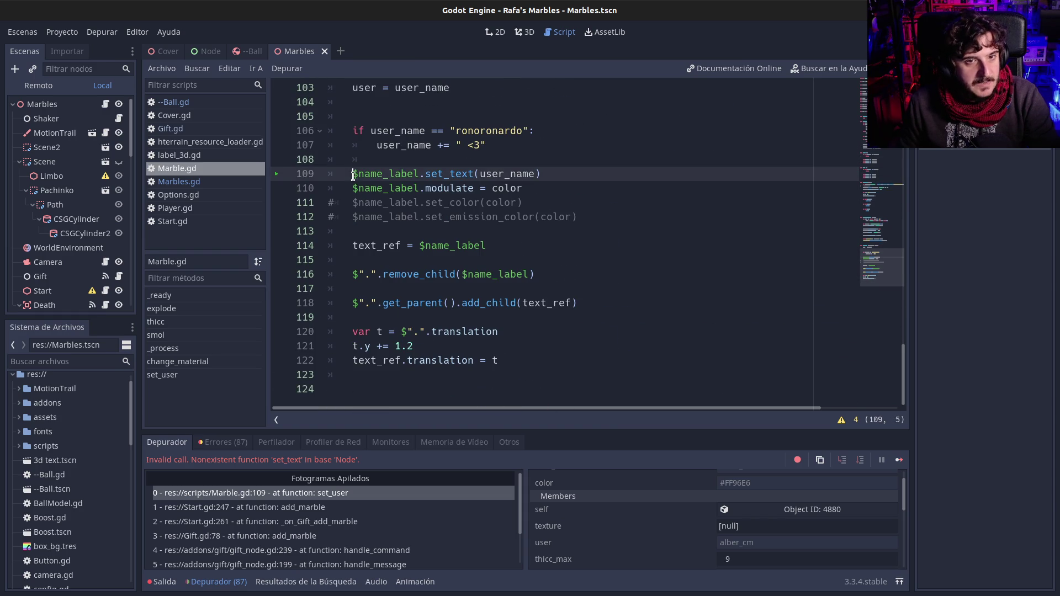
click(338, 175)
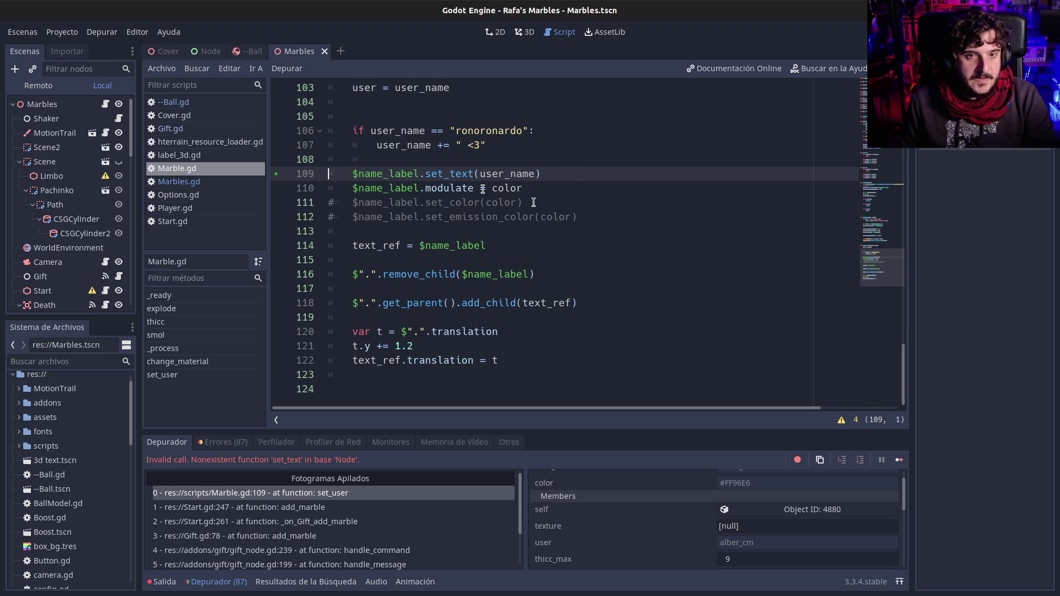
Highlight all uses of $name_label, then scroll down to the text_ref repositioning code
scroll(457, 252, up, 2)
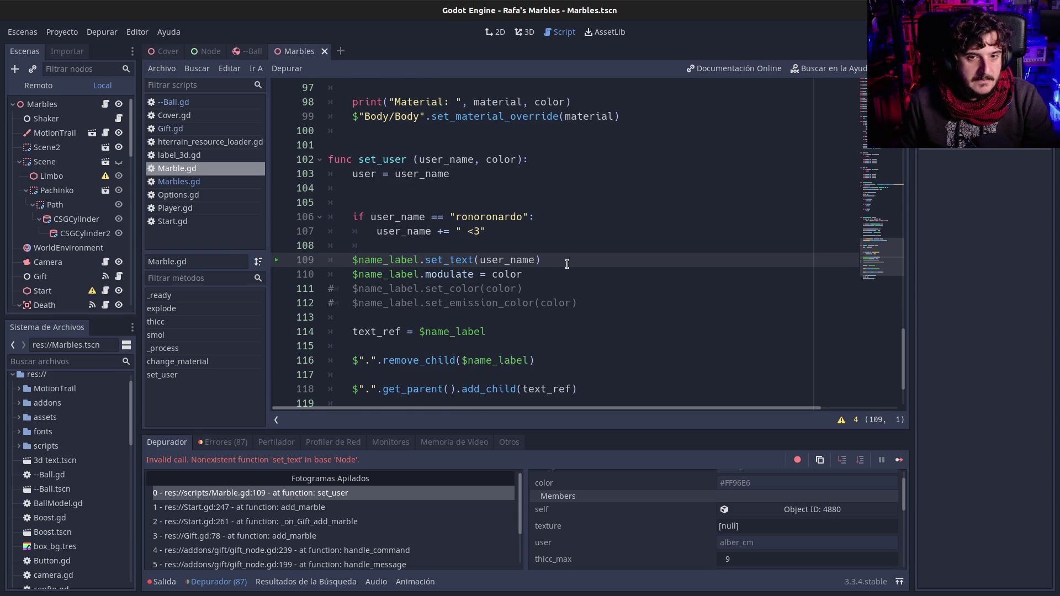
click(438, 288)
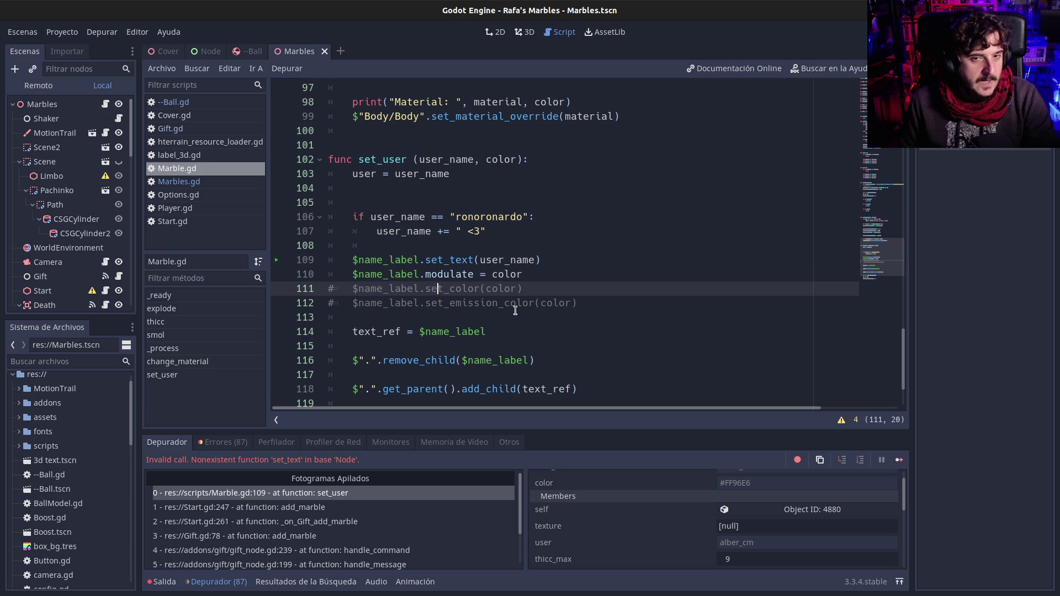
scroll(518, 312, down, 2)
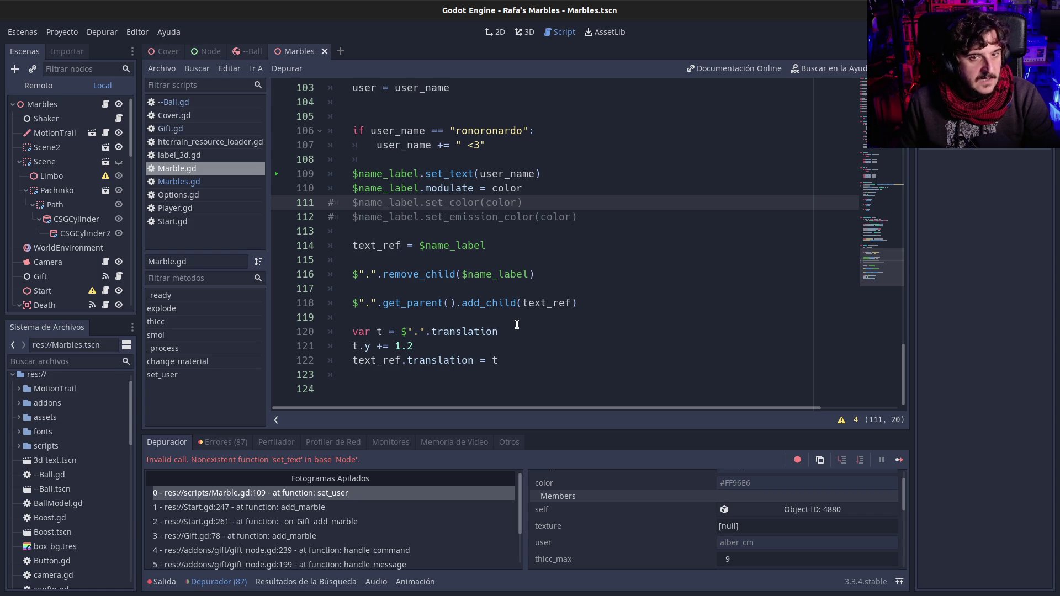
click(446, 232)
double_click(399, 187)
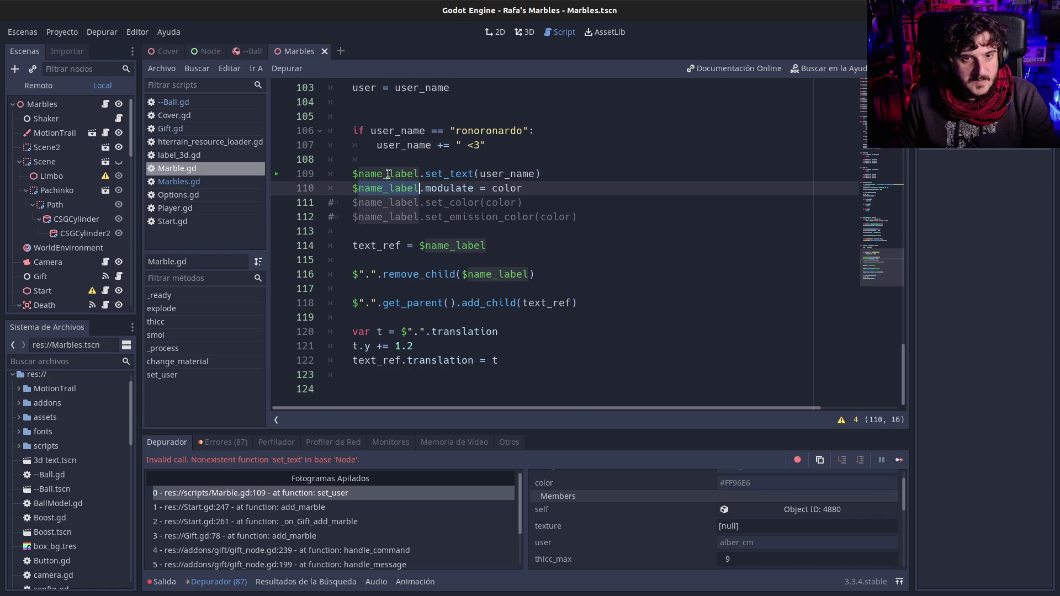
double_click(388, 174)
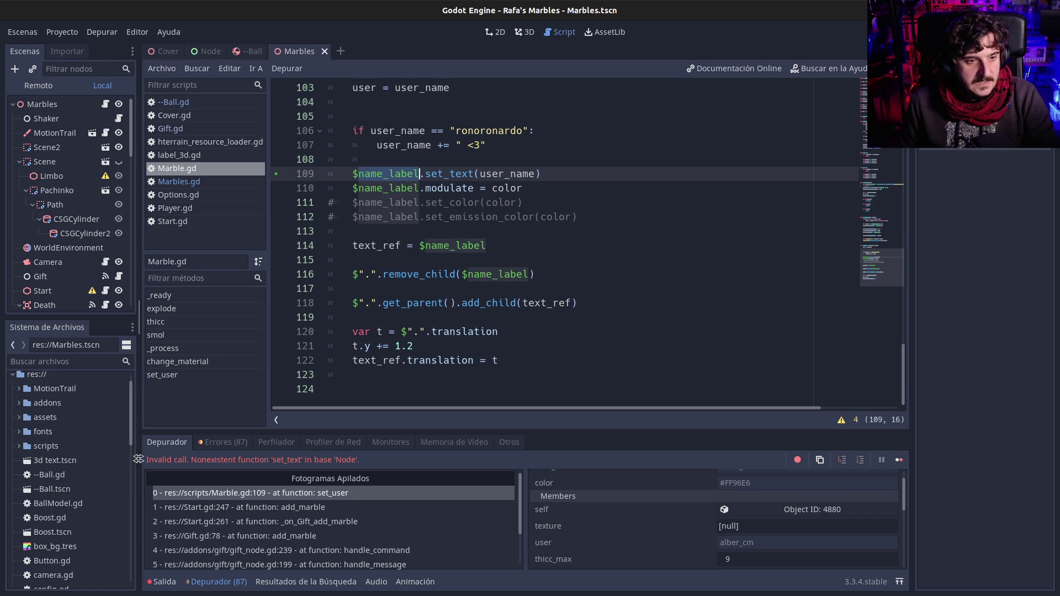
scroll(127, 480, down, 5)
scroll(126, 479, down, 6)
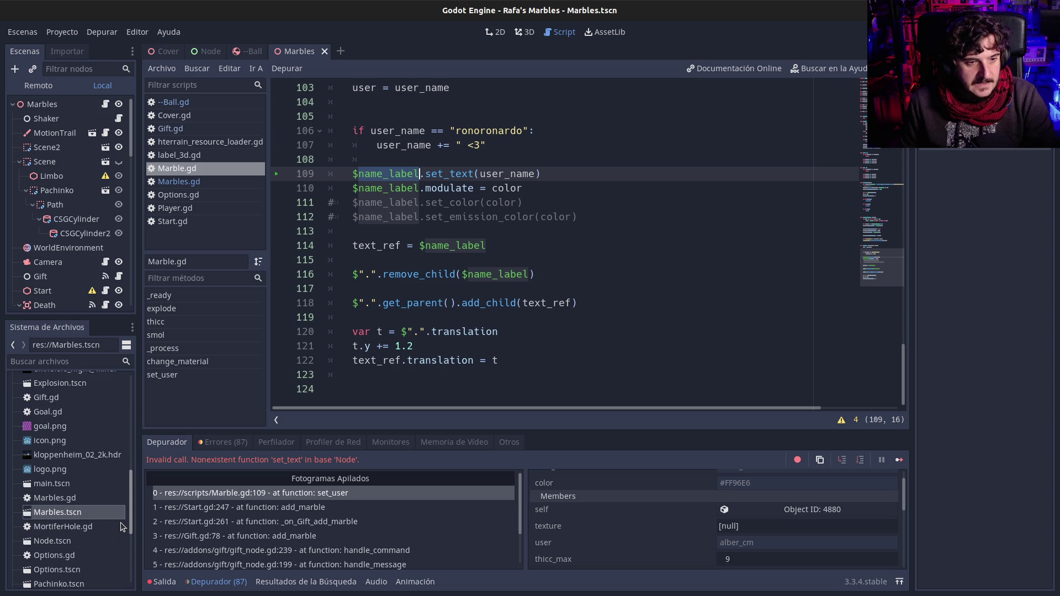
Open the main.tscn, Node.tscn and Options.tscn scenes from the FileSystem dock
double_click(64, 484)
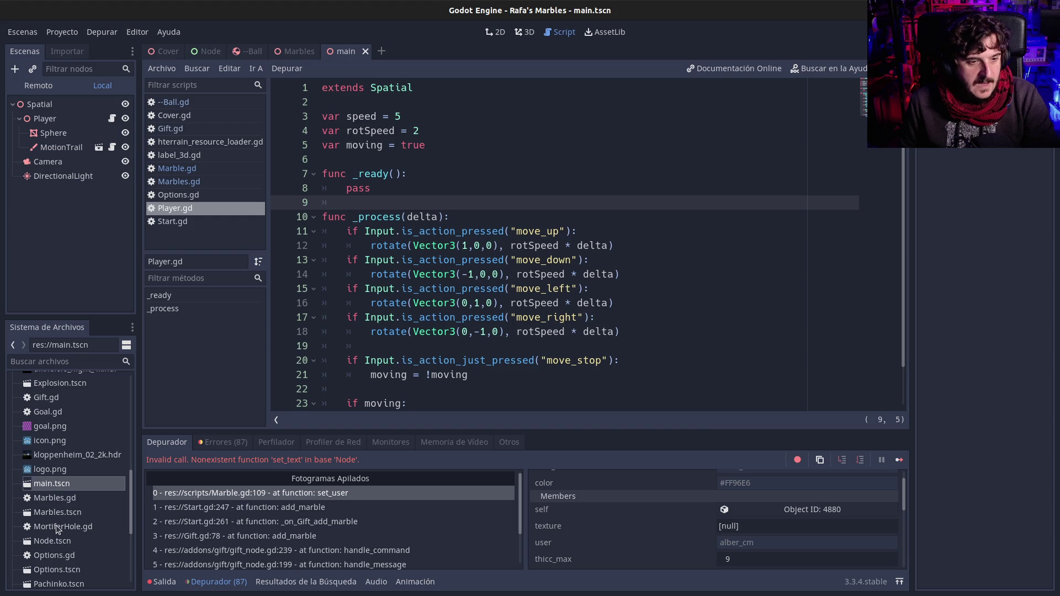
scroll(57, 530, down, 2)
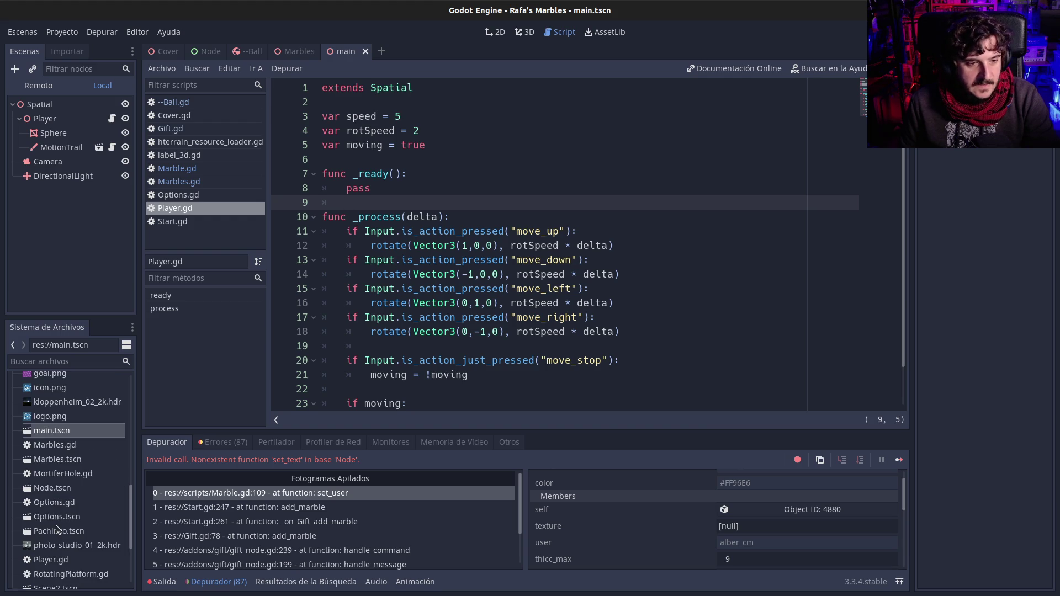
double_click(49, 487)
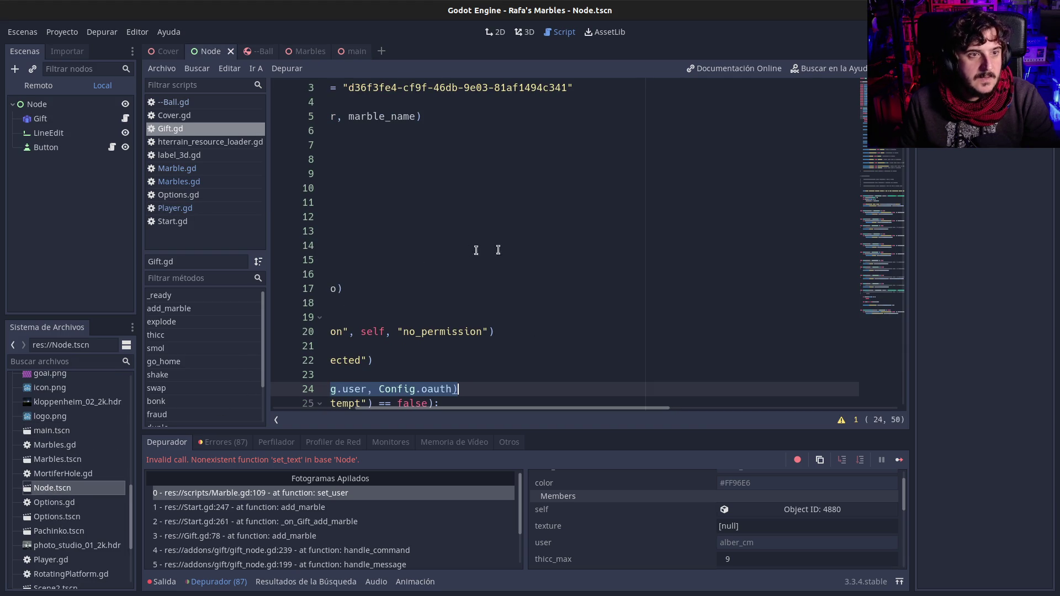
double_click(58, 517)
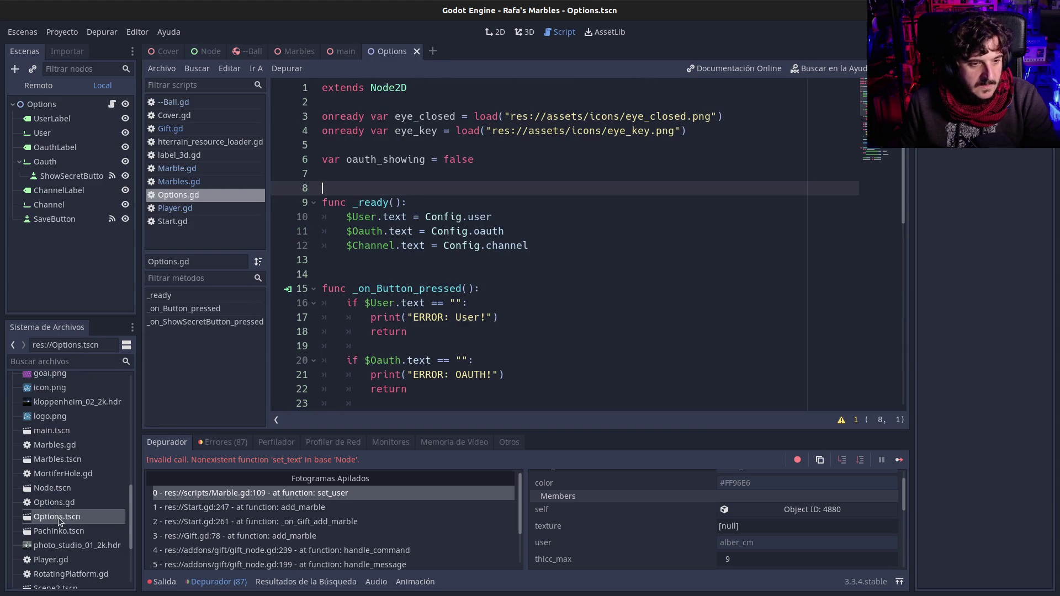
click(407, 304)
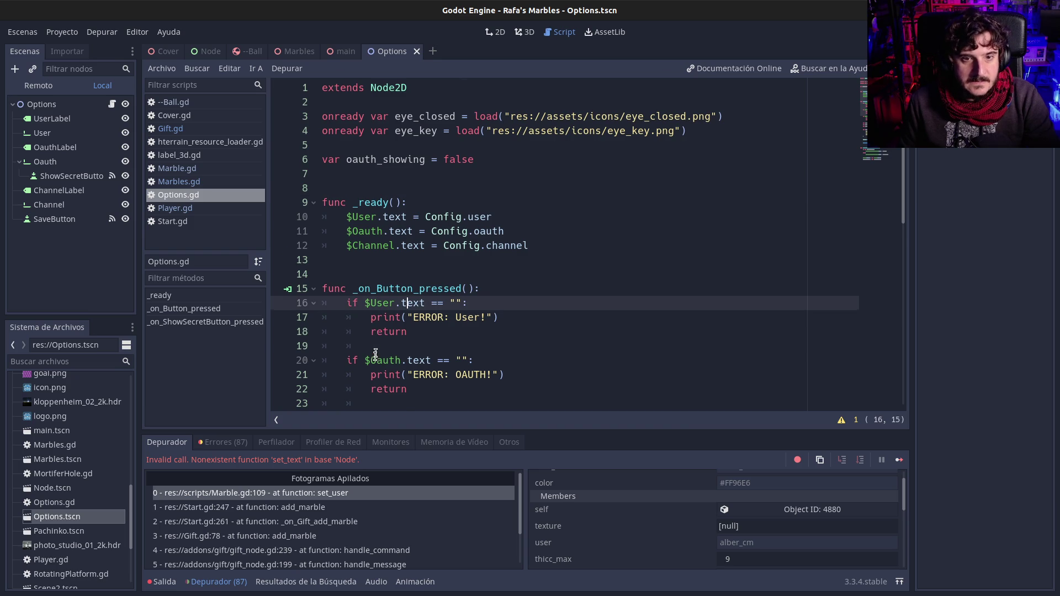
scroll(375, 331, down, 6)
Open Pachinko.tscn, Scene2.tscn and Scene.tscn, then widen the left dock slightly
double_click(70, 531)
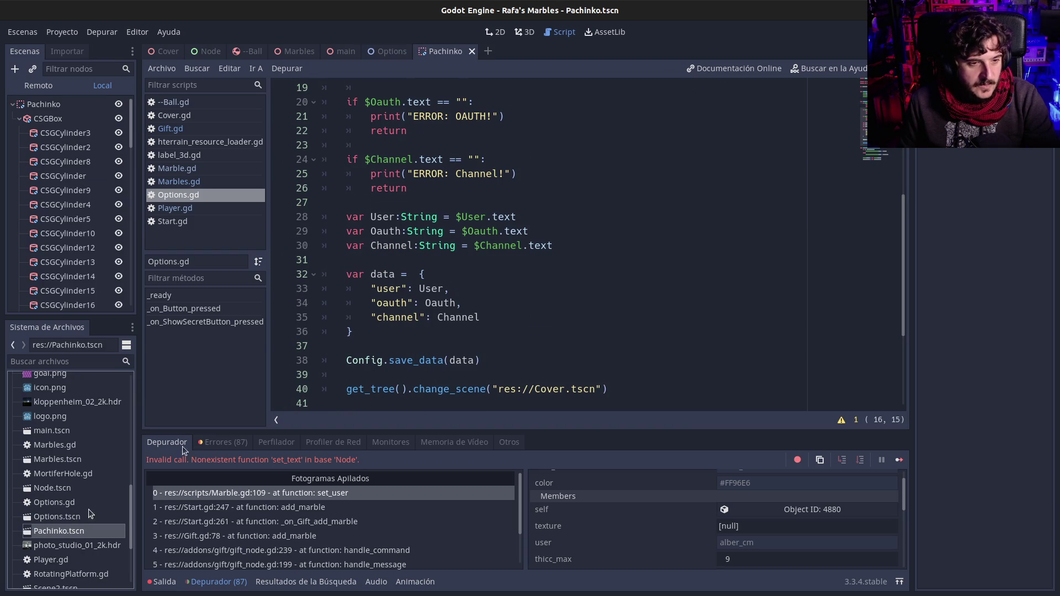
scroll(86, 548, down, 3)
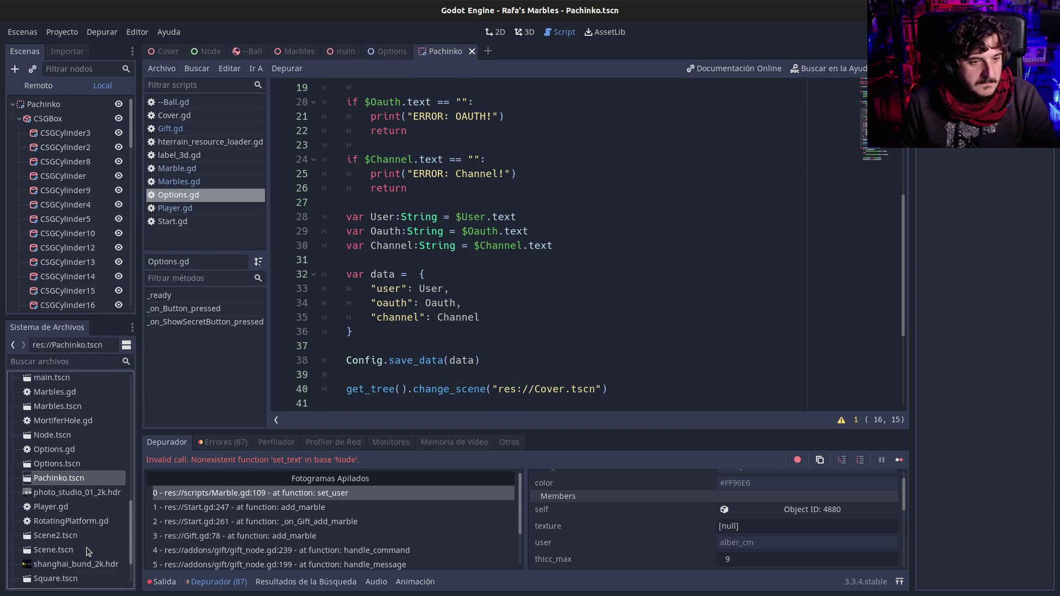
click(54, 493)
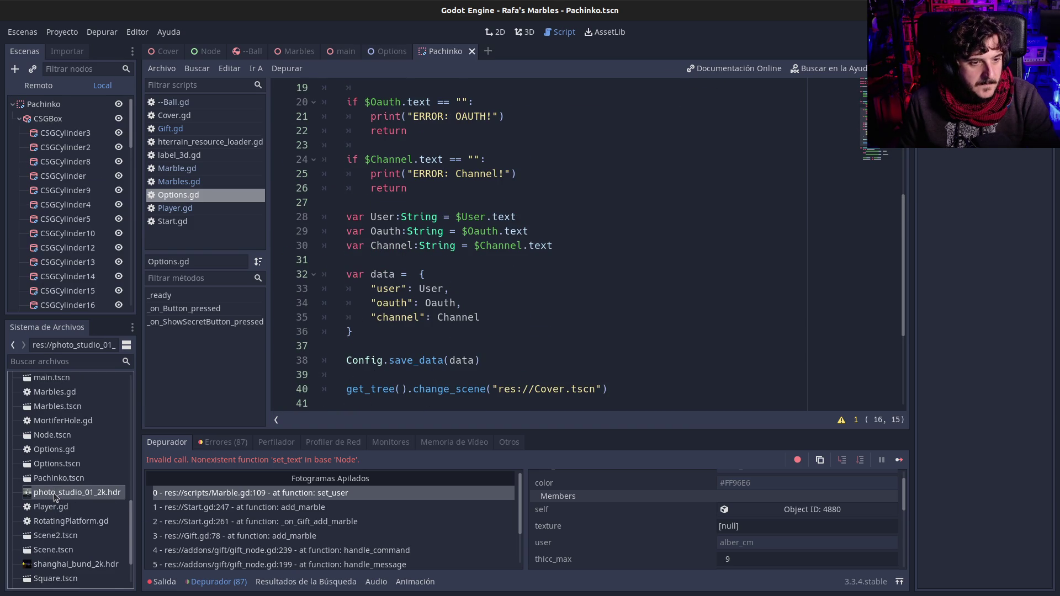
double_click(43, 536)
double_click(44, 550)
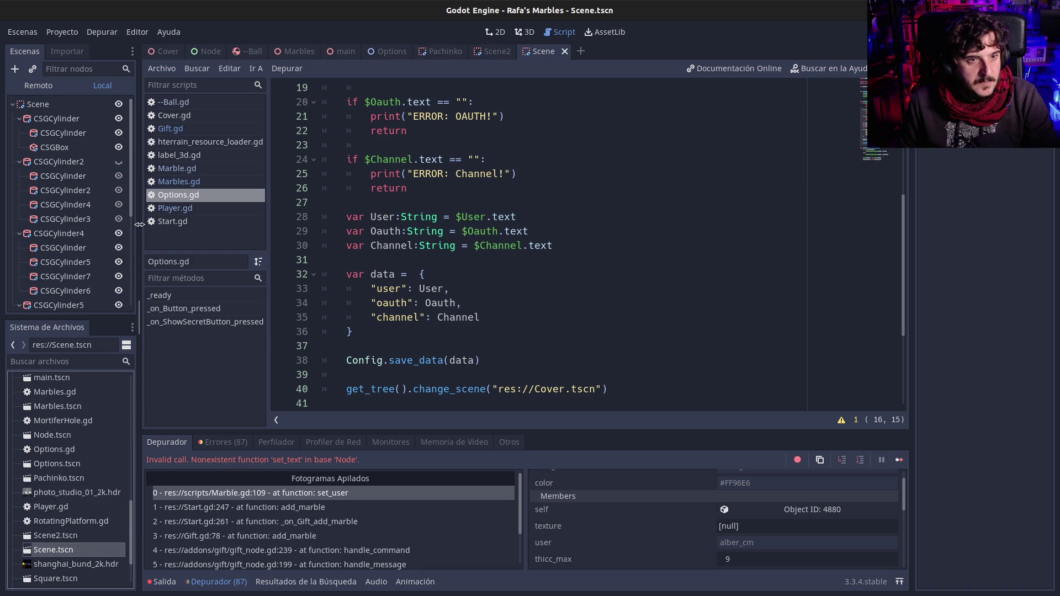
drag(139, 224, 146, 226)
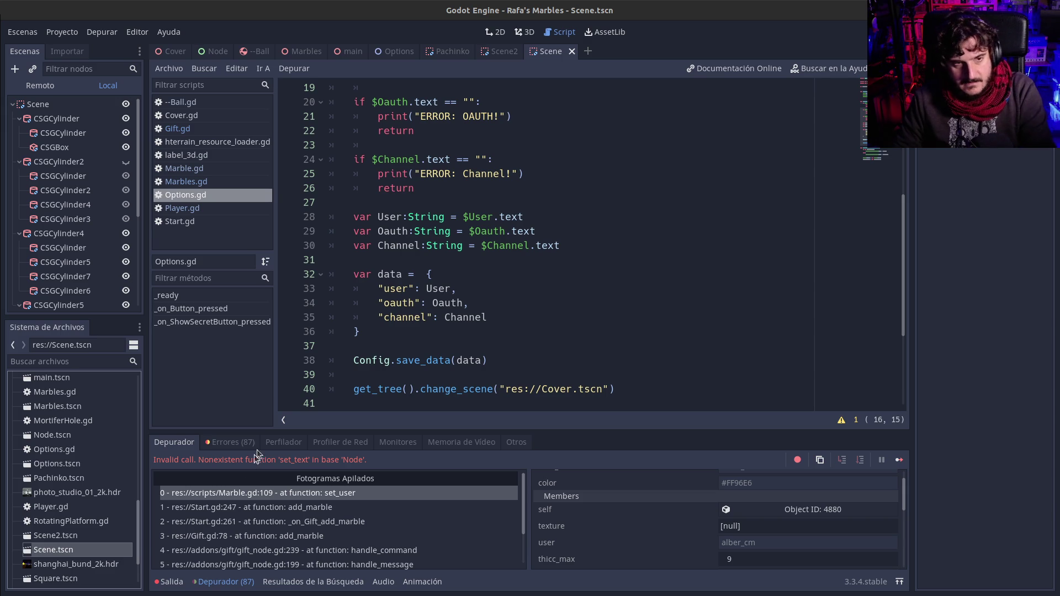
click(532, 271)
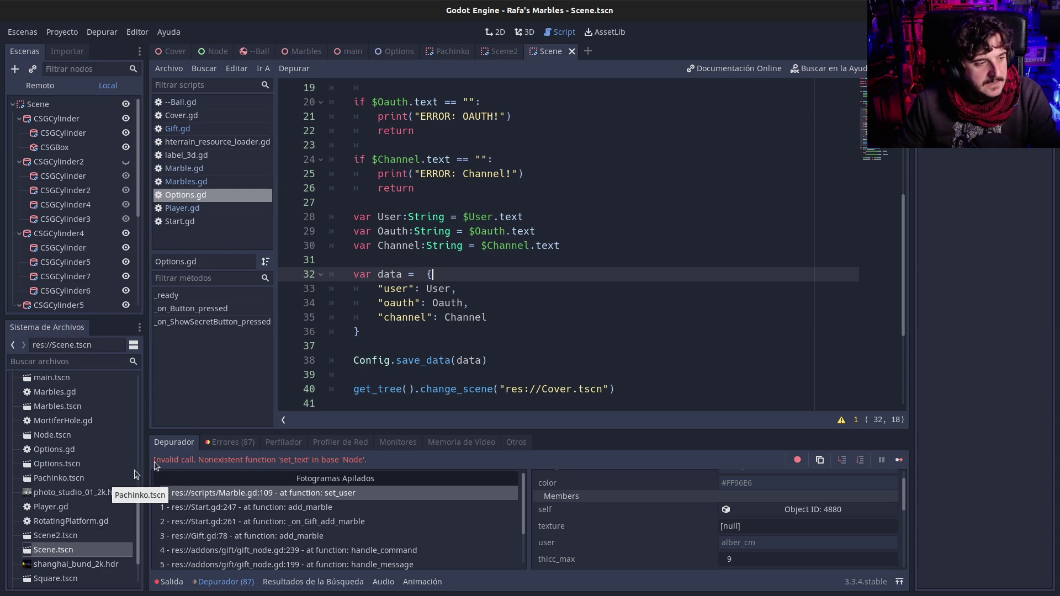
click(524, 317)
click(520, 336)
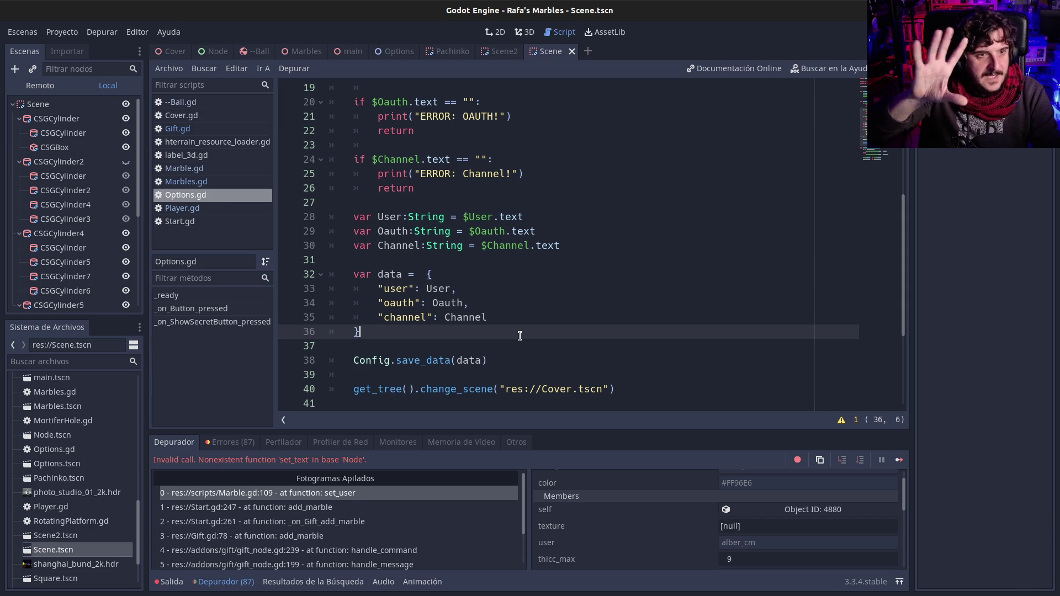
click(616, 249)
scroll(596, 304, up, 2)
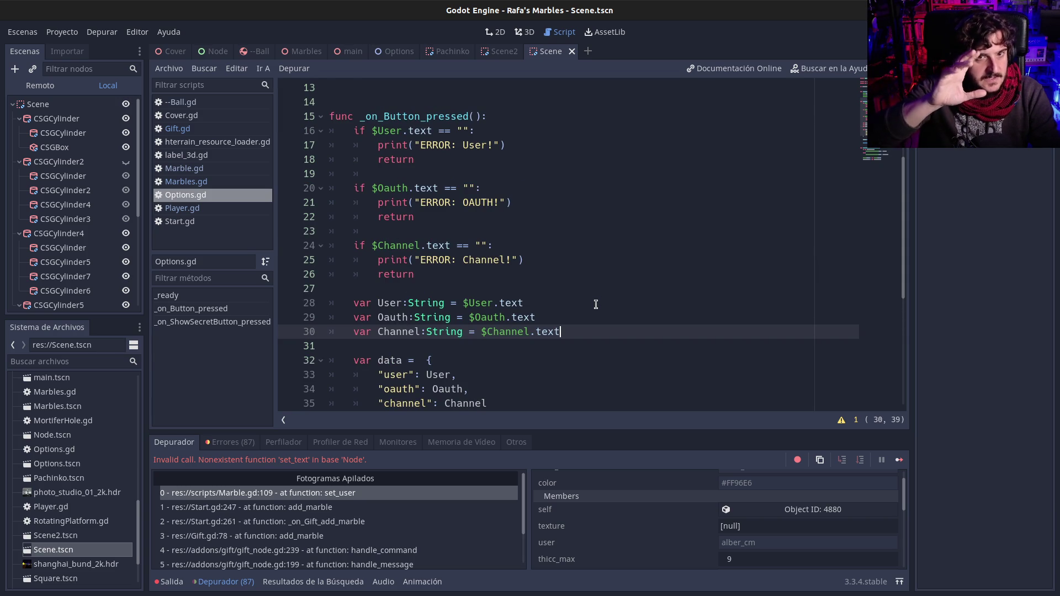
drag(392, 145, 418, 169)
click(418, 169)
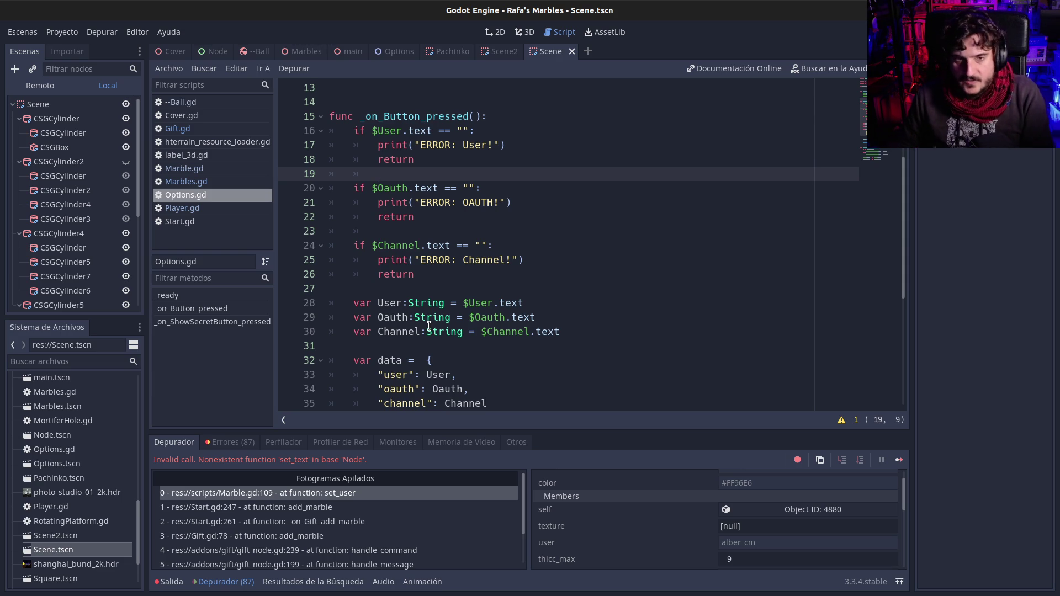
click(461, 331)
scroll(458, 340, down, 5)
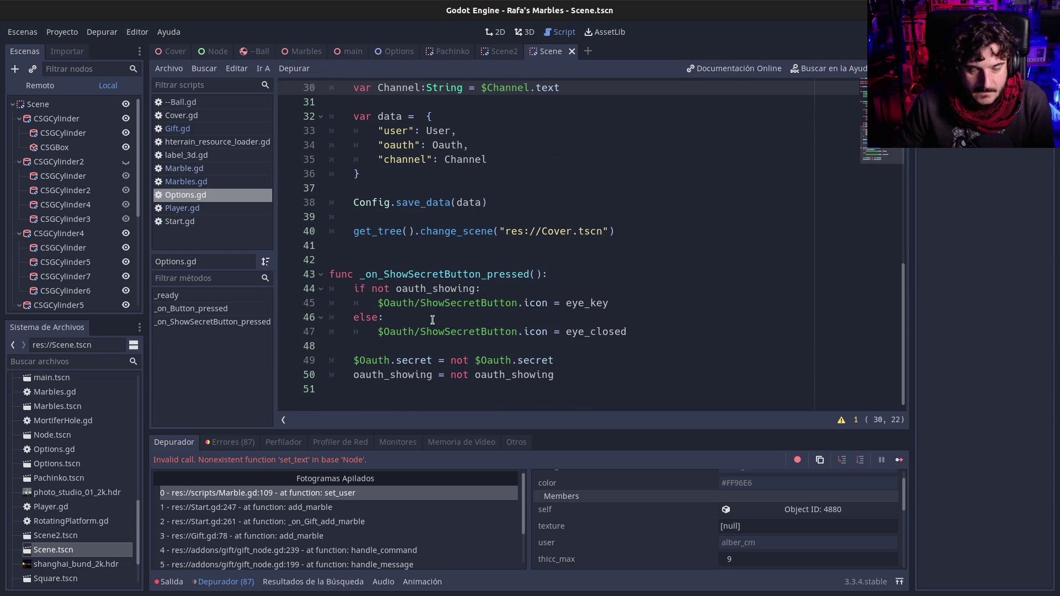
Select the change_scene call on line 40 of Options.gd
scroll(432, 319, up, 3)
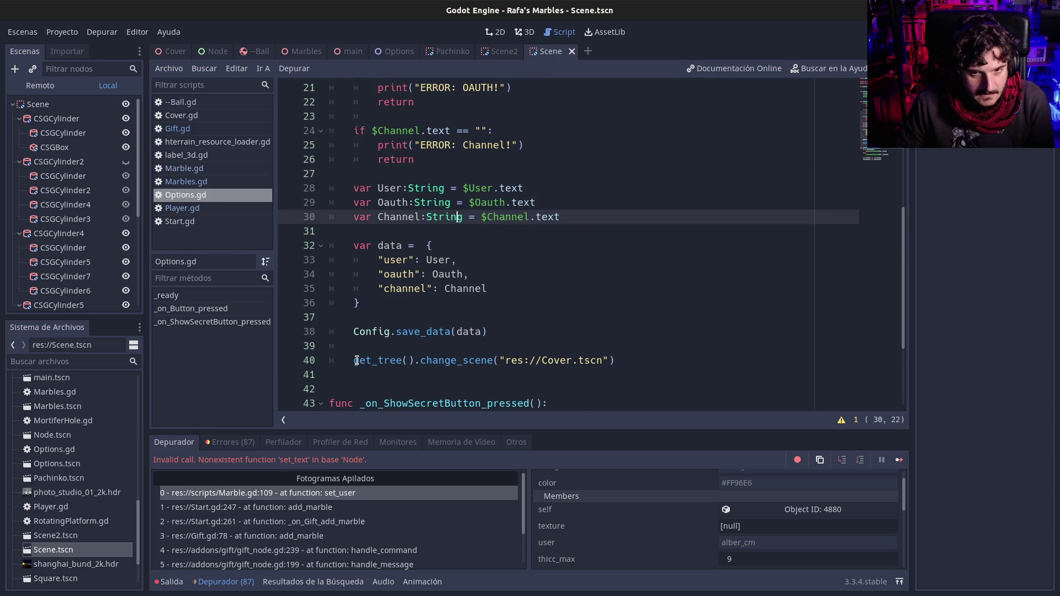
scroll(356, 360, up, 1)
scroll(357, 360, down, 2)
drag(353, 317, 635, 315)
click(635, 315)
drag(372, 318, 630, 321)
scroll(631, 321, down, 2)
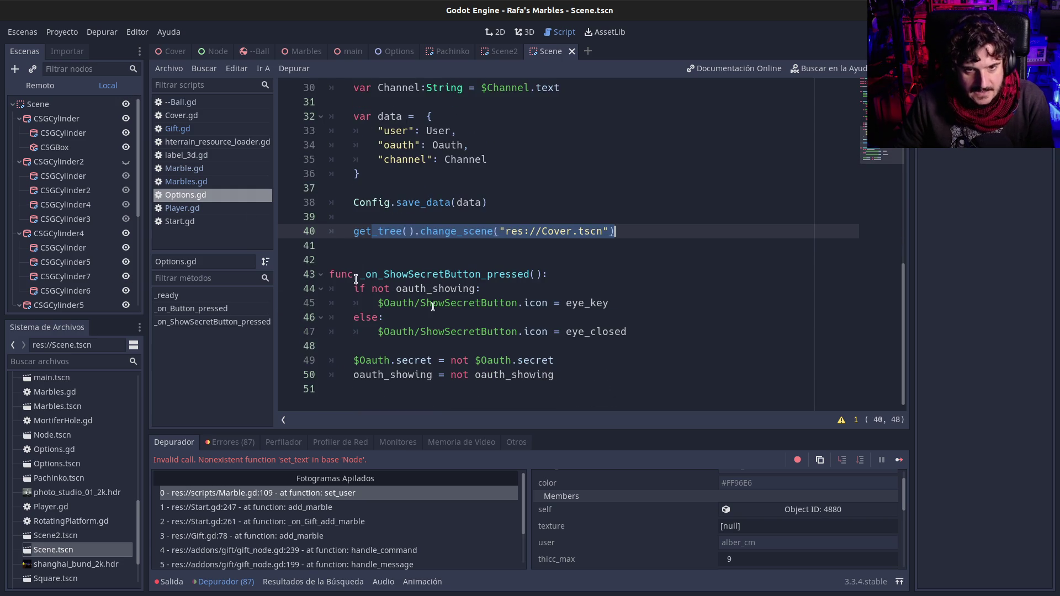
Switch to Marble.gd and scroll up to the change_material function
click(194, 168)
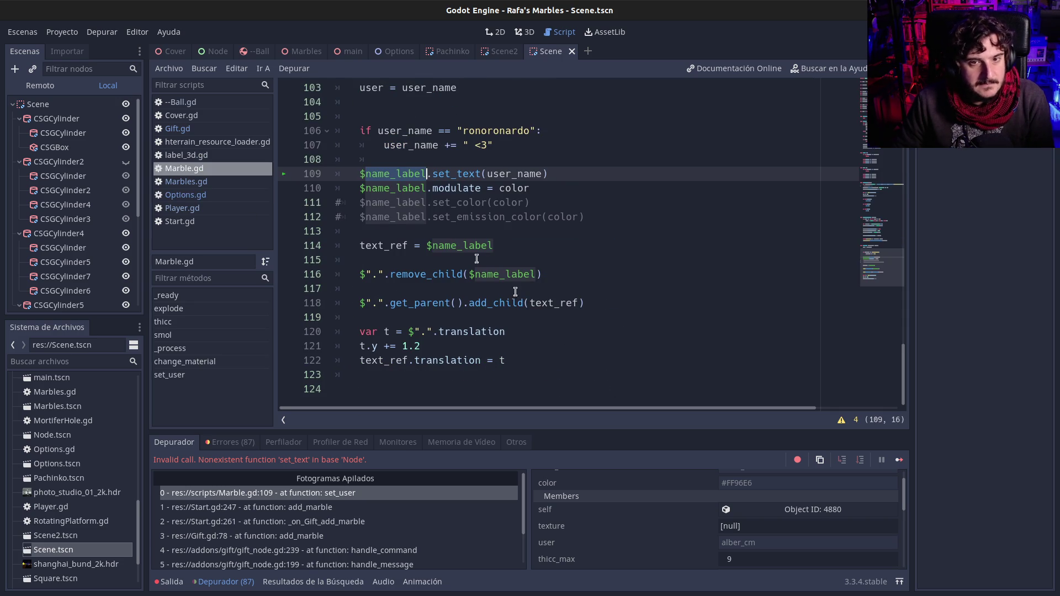
click(524, 304)
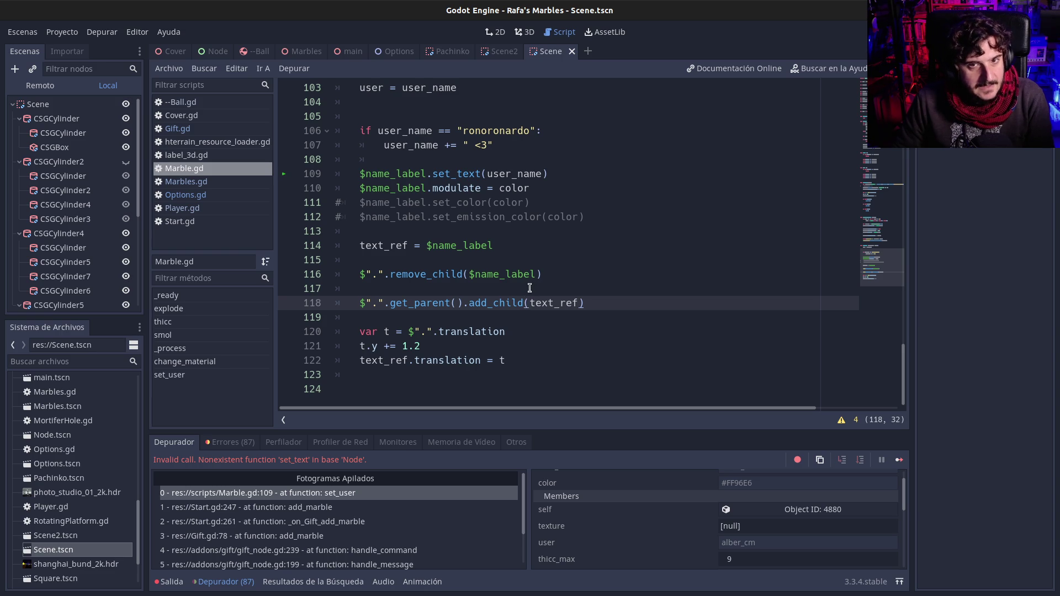
scroll(529, 288, up, 2)
scroll(521, 292, up, 2)
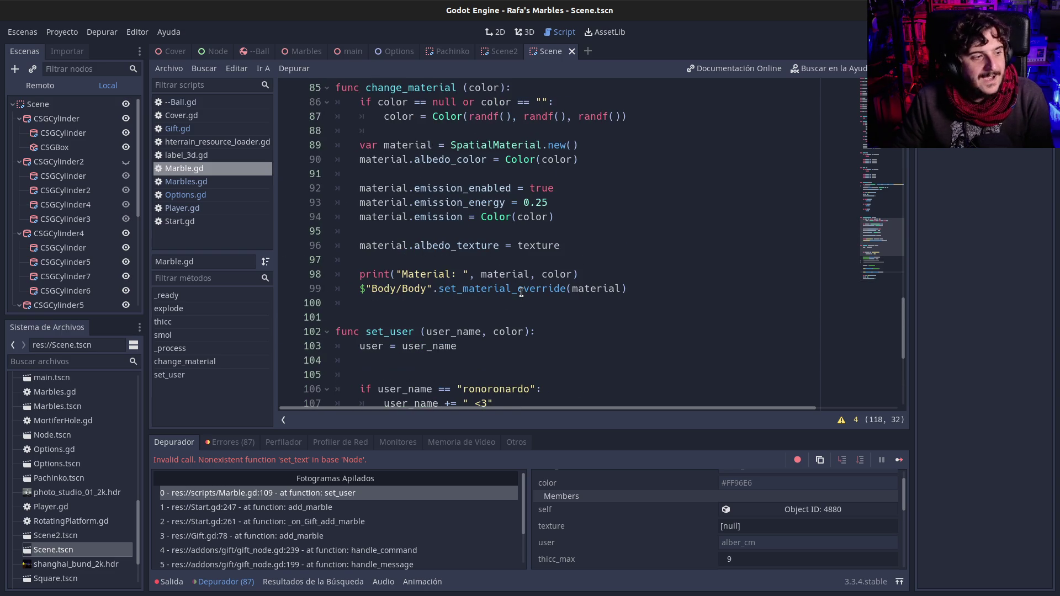
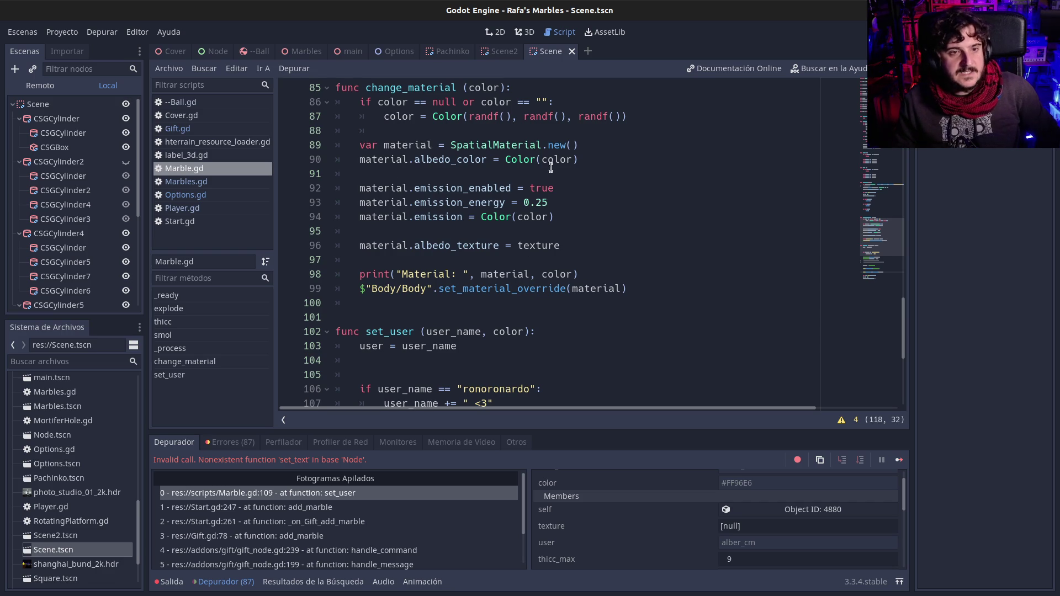
Bring up the Marble.gd script's options, dismiss them, and show the Output log
right_click(222, 171)
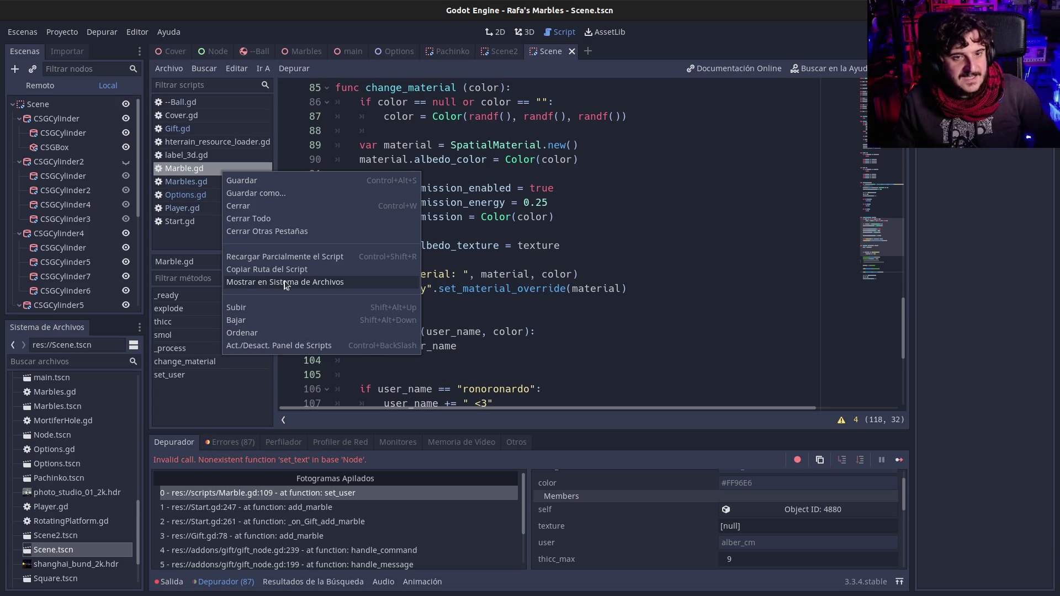
click(613, 244)
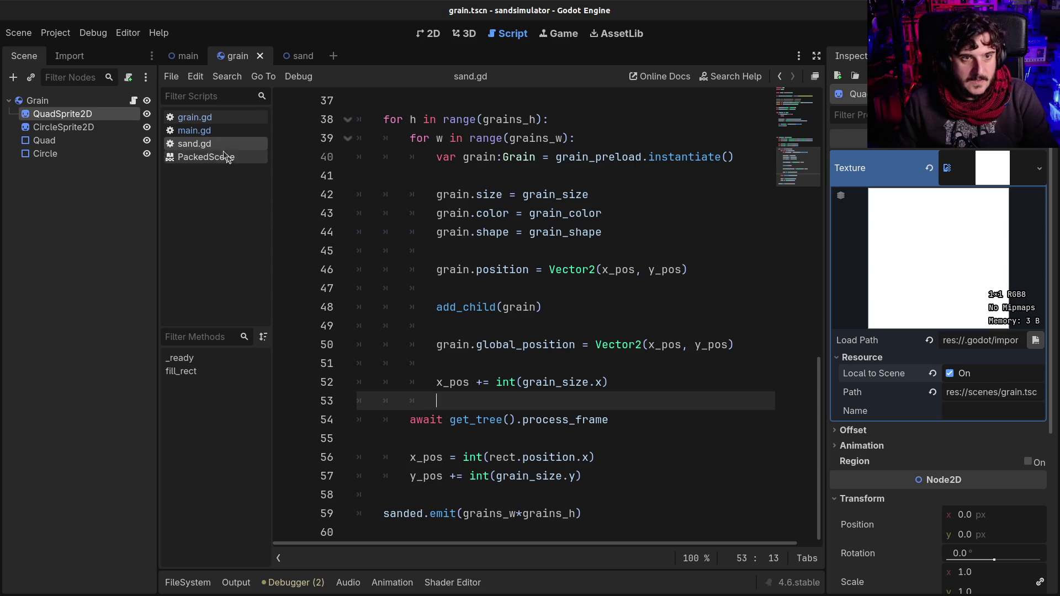
right_click(213, 144)
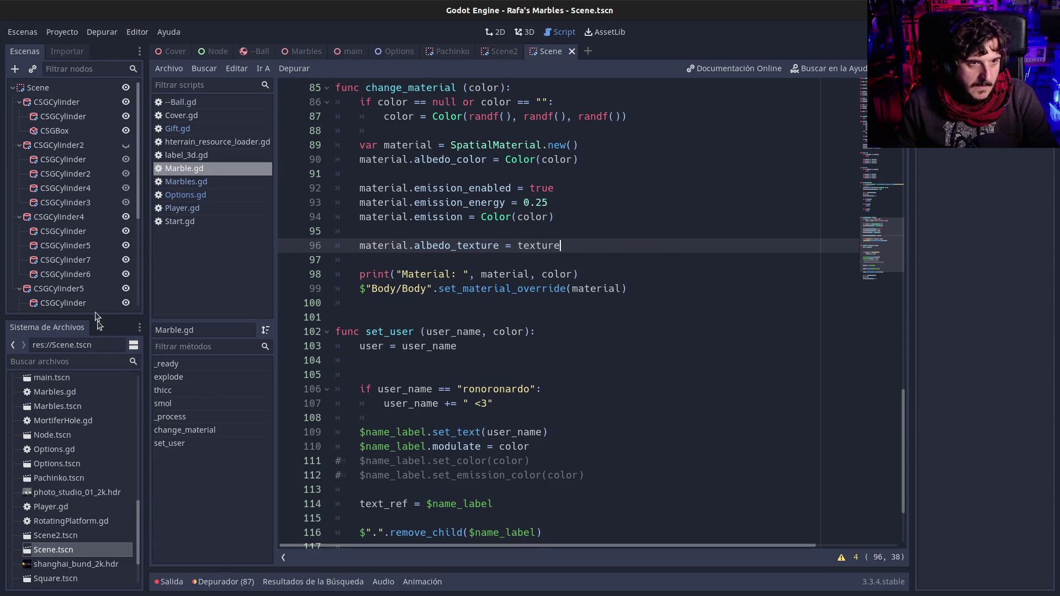
click(174, 582)
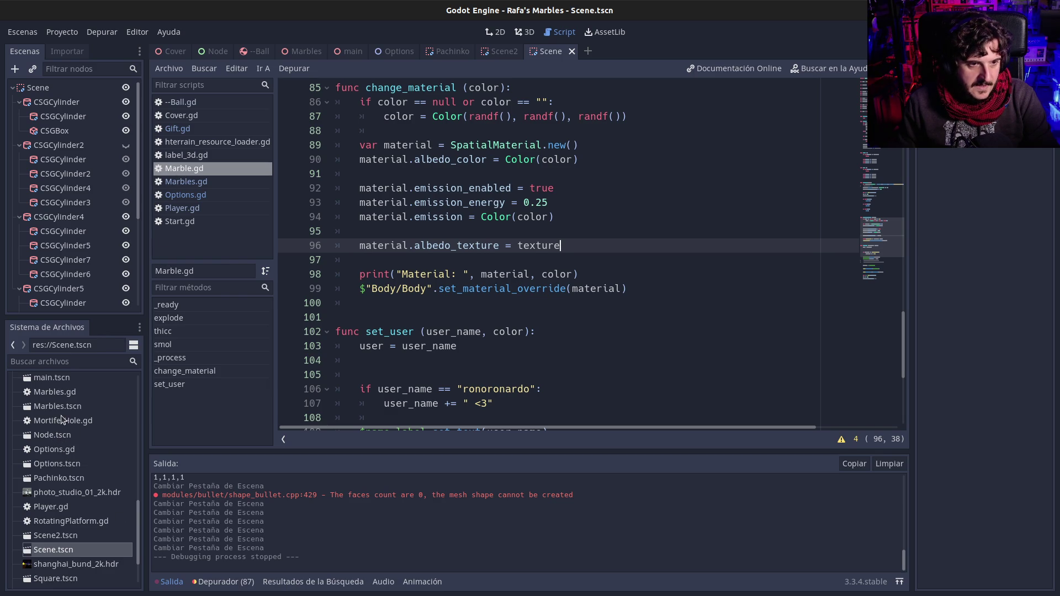
Locate Marble.gd in the FileSystem dock, view its owners, and open res://assets/Marble.tscn
right_click(215, 169)
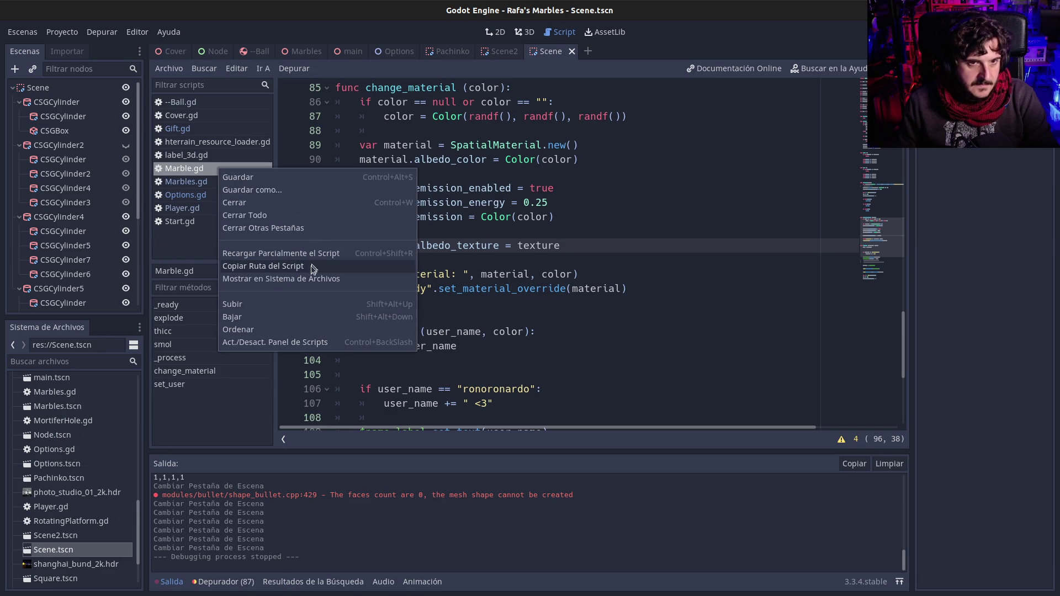
click(323, 279)
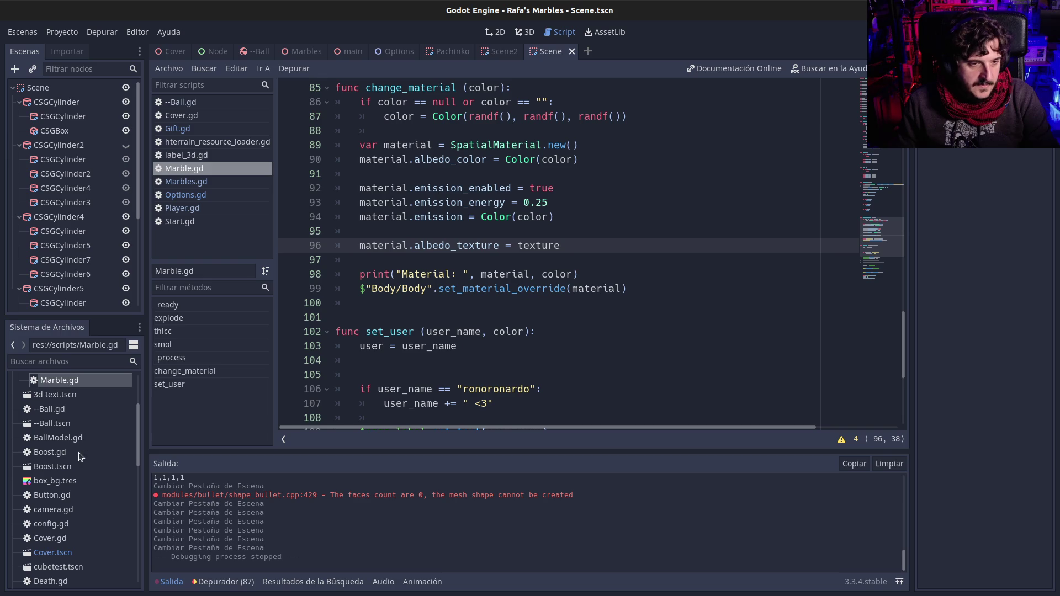
scroll(60, 458, up, 2)
right_click(58, 433)
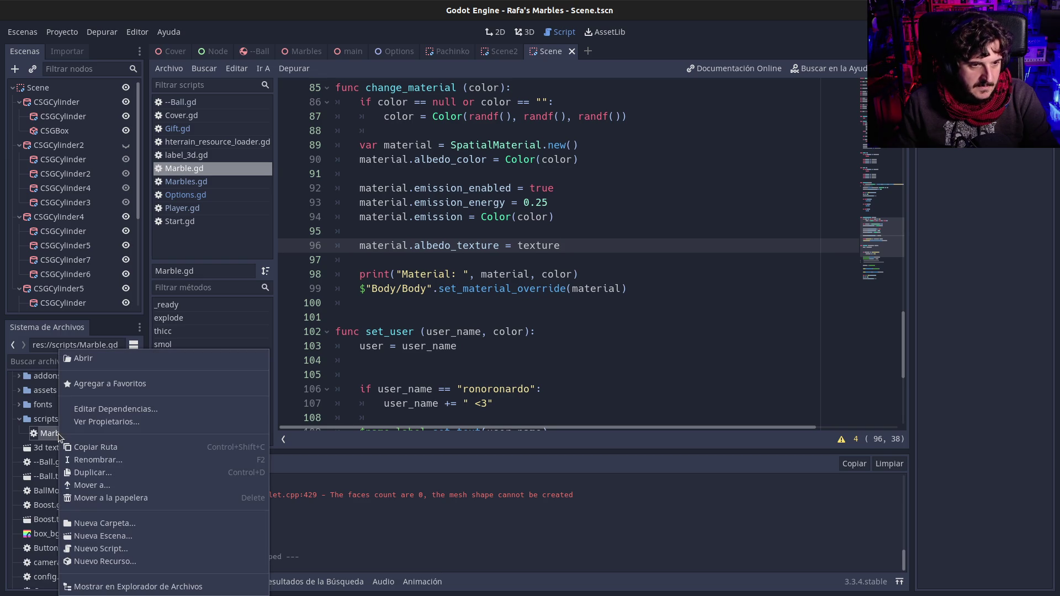
click(152, 422)
click(220, 104)
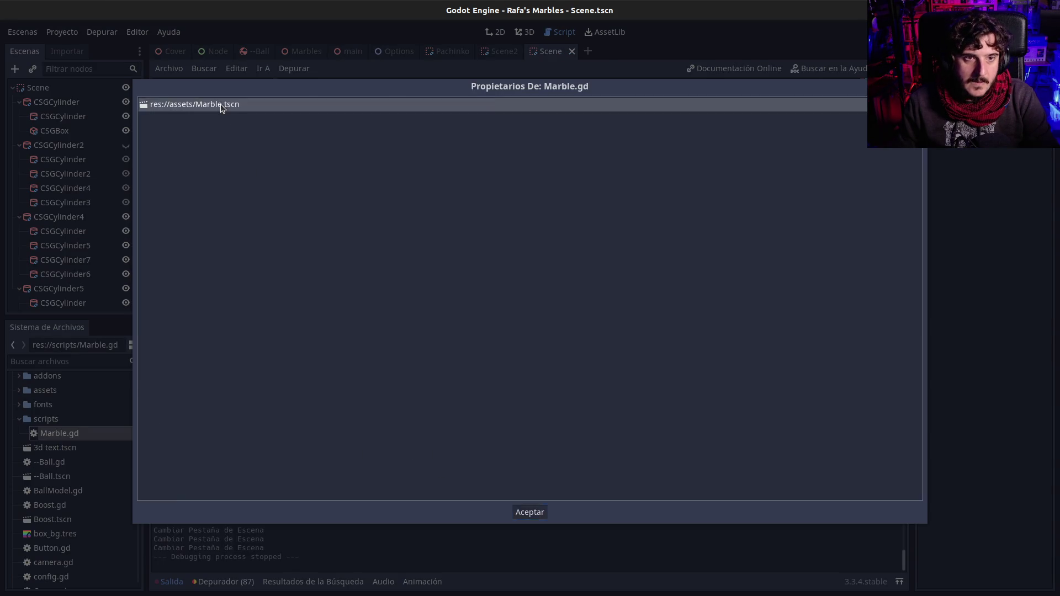
double_click(221, 104)
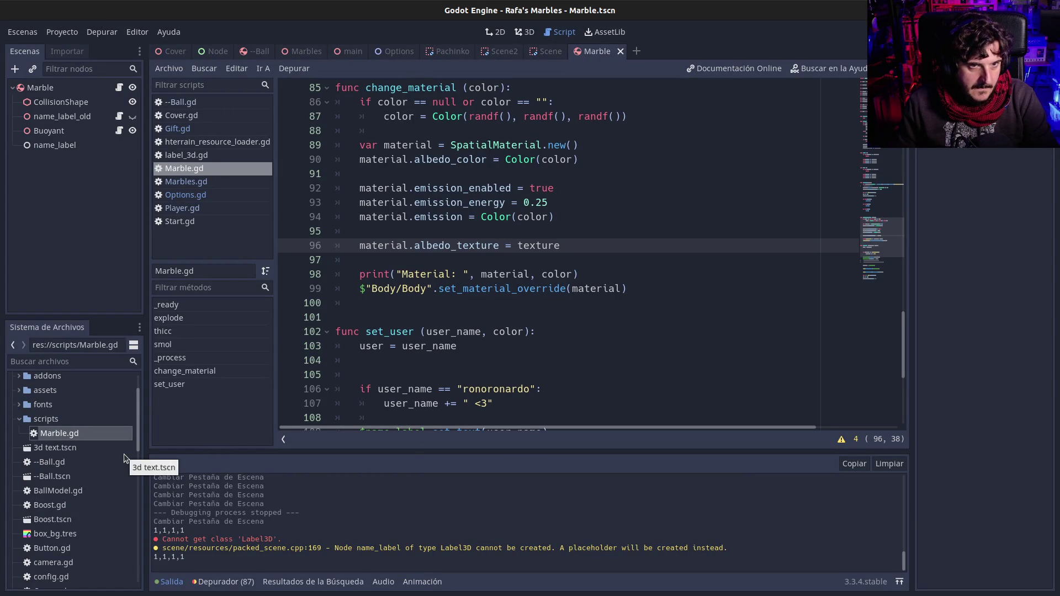
Highlight name_label's uses in Marble.gd, then select the name_label node in the Scene tree
click(447, 322)
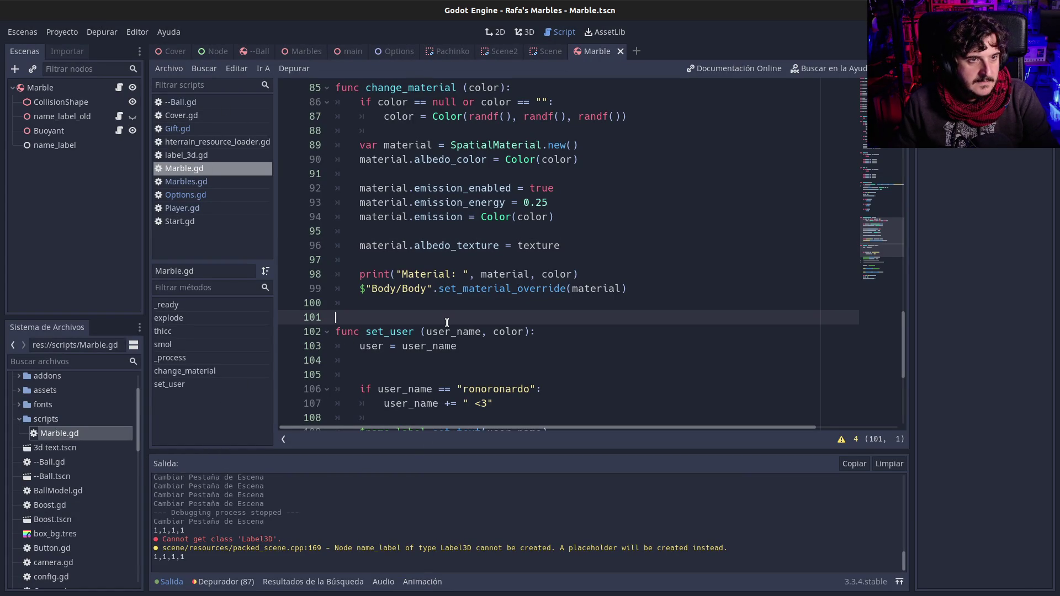
scroll(447, 322, down, 4)
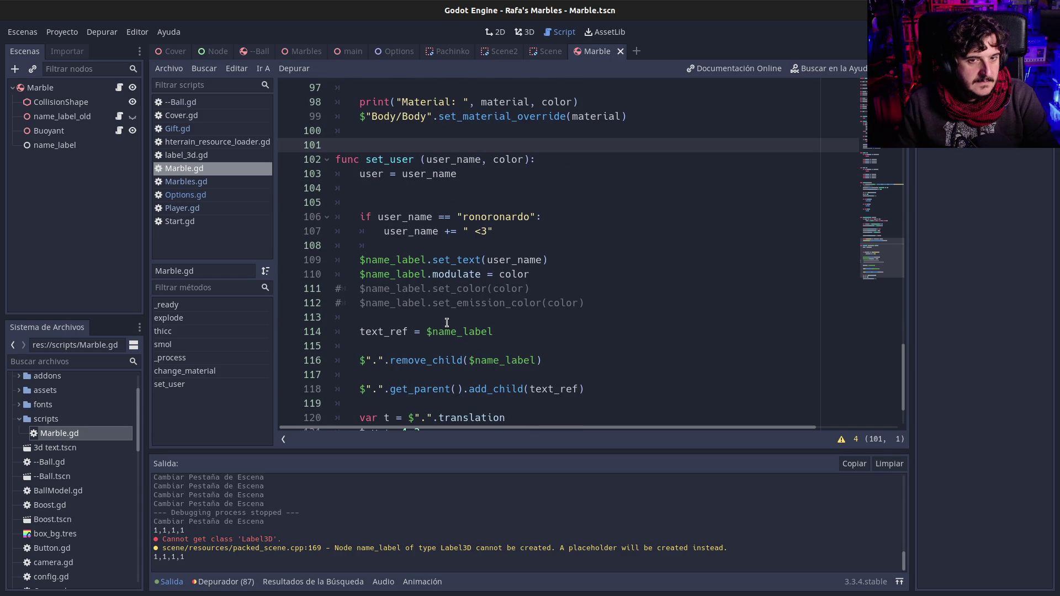
double_click(388, 260)
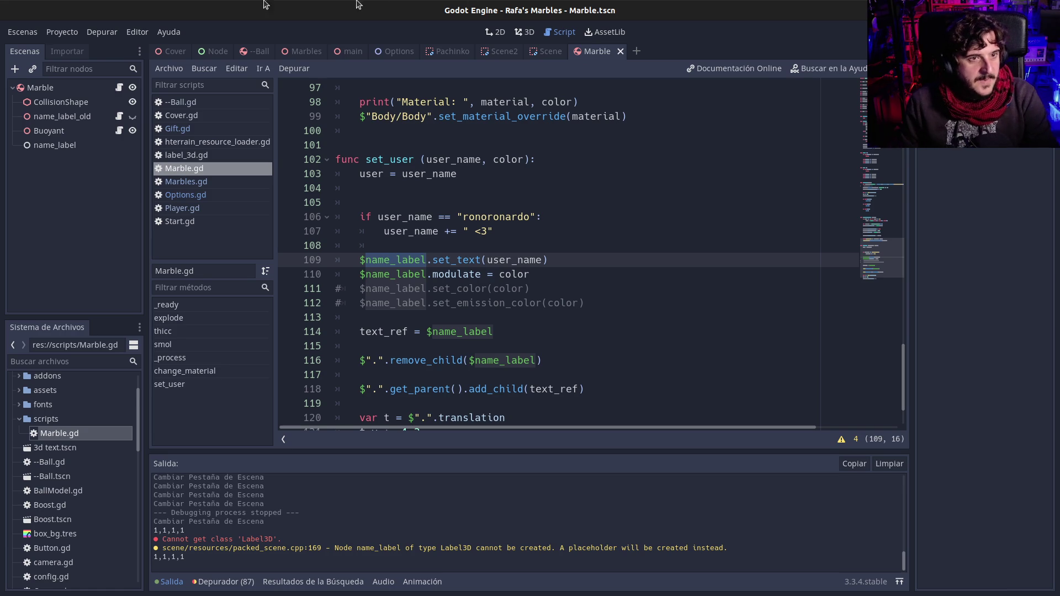
click(68, 146)
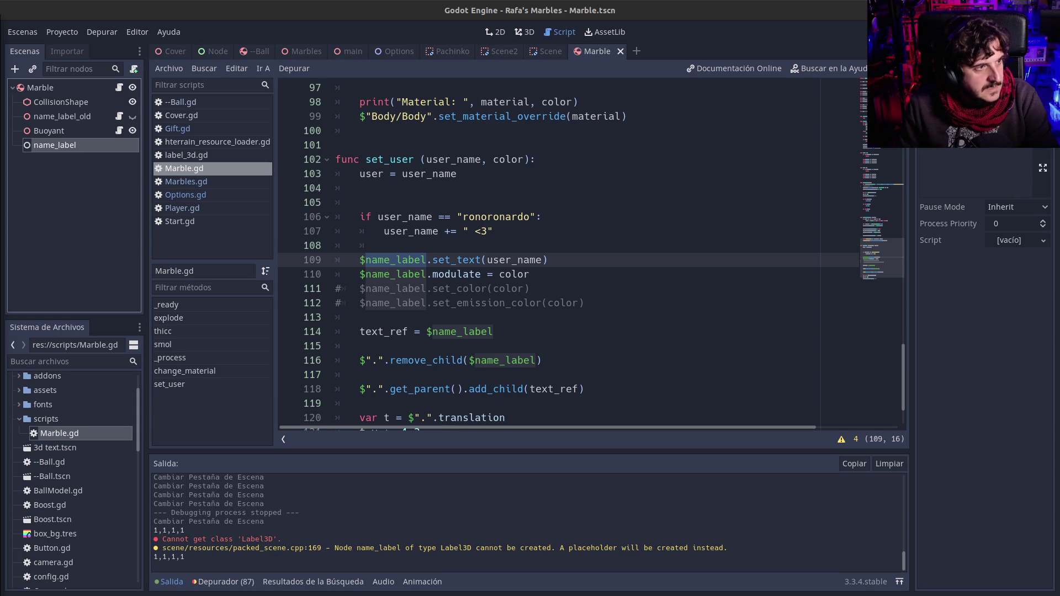
Enable the 3D Text plugin in Project Settings; Godot Balloon Text fails to load
click(61, 32)
click(88, 48)
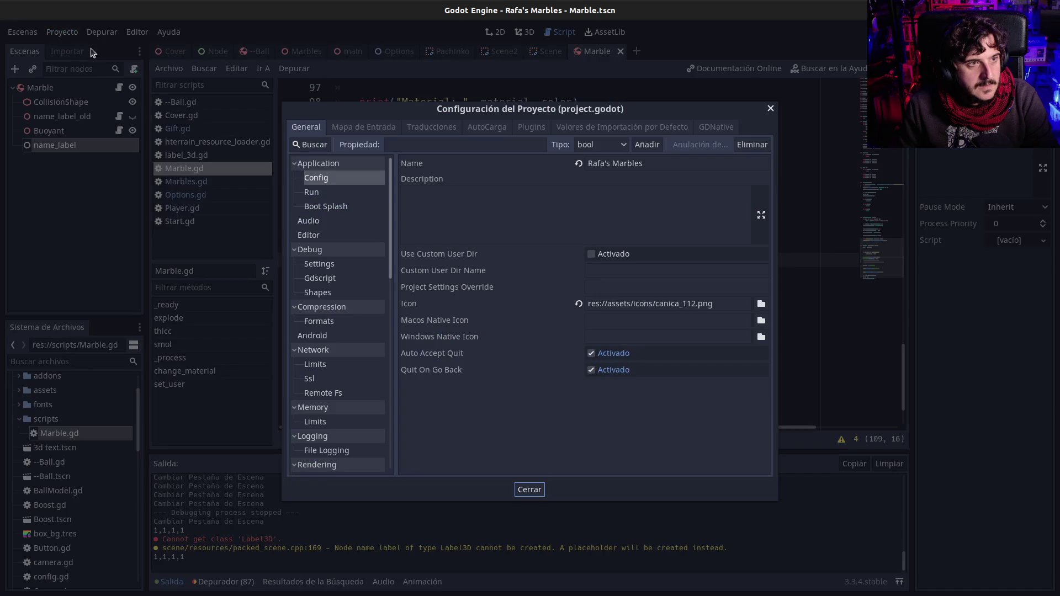
click(518, 130)
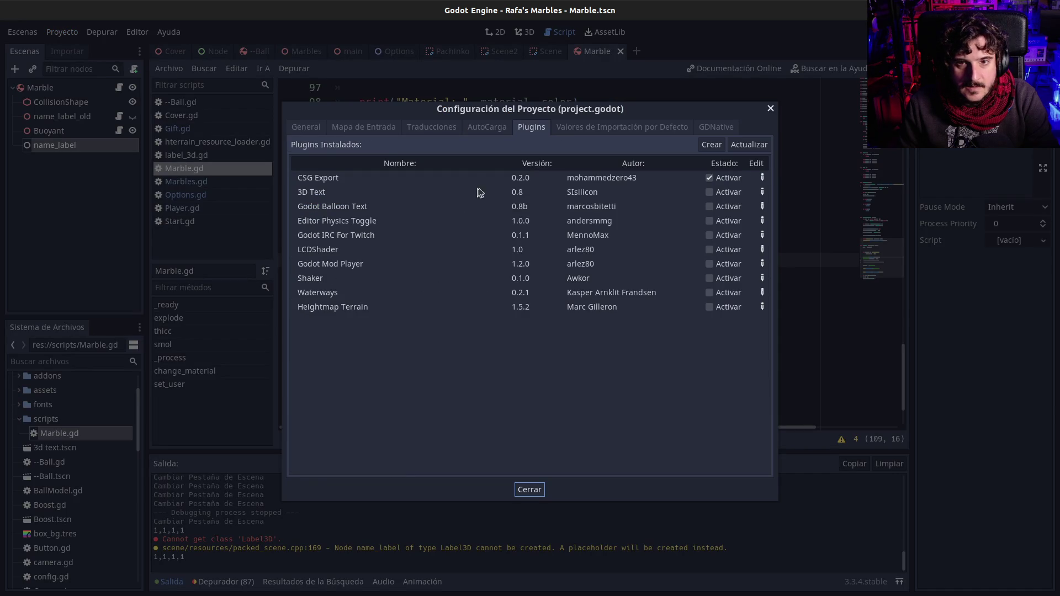
click(709, 191)
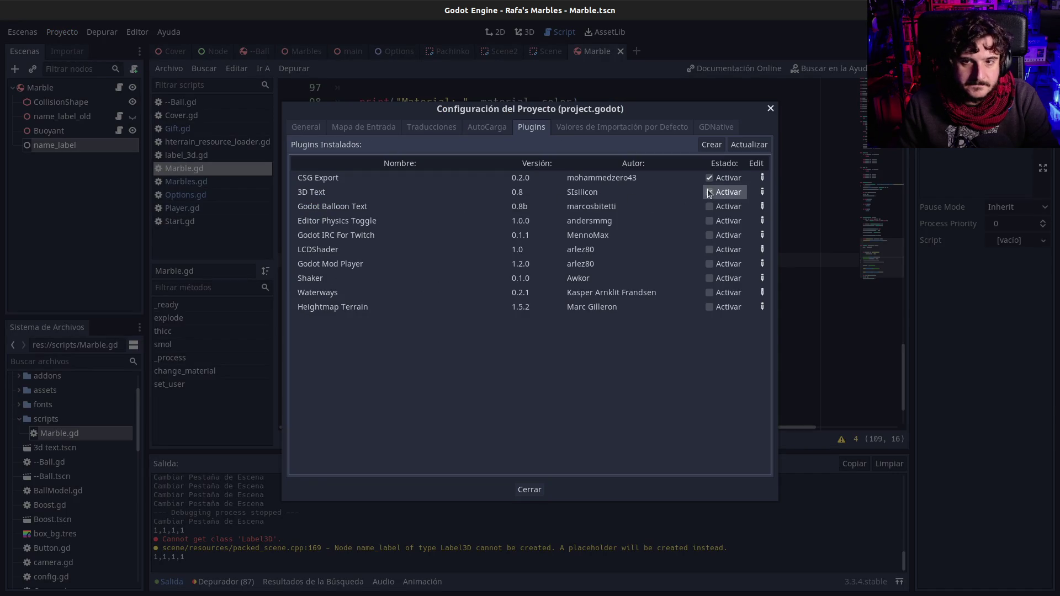
click(710, 205)
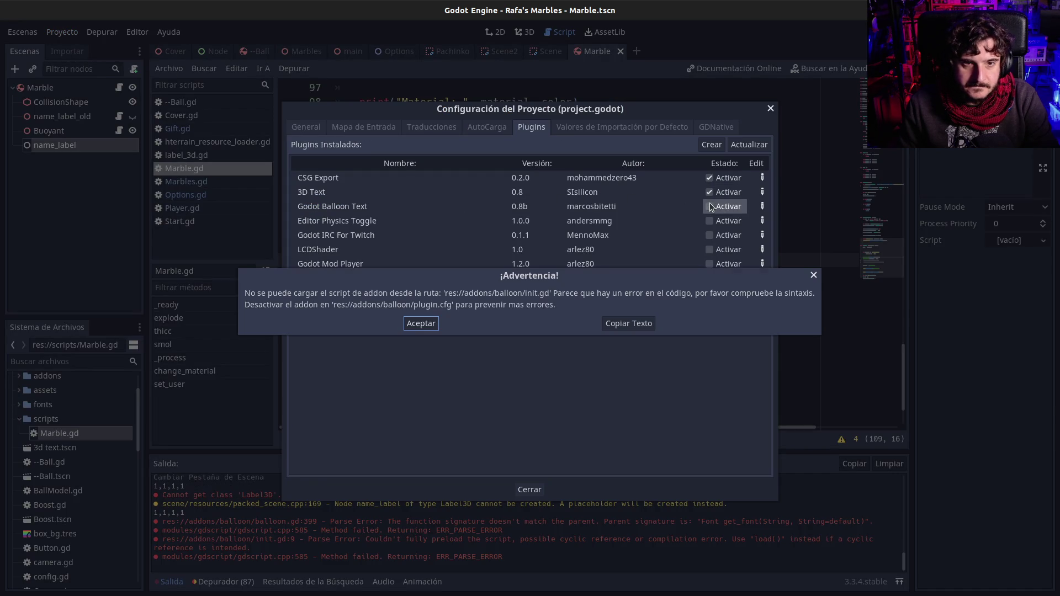
click(419, 323)
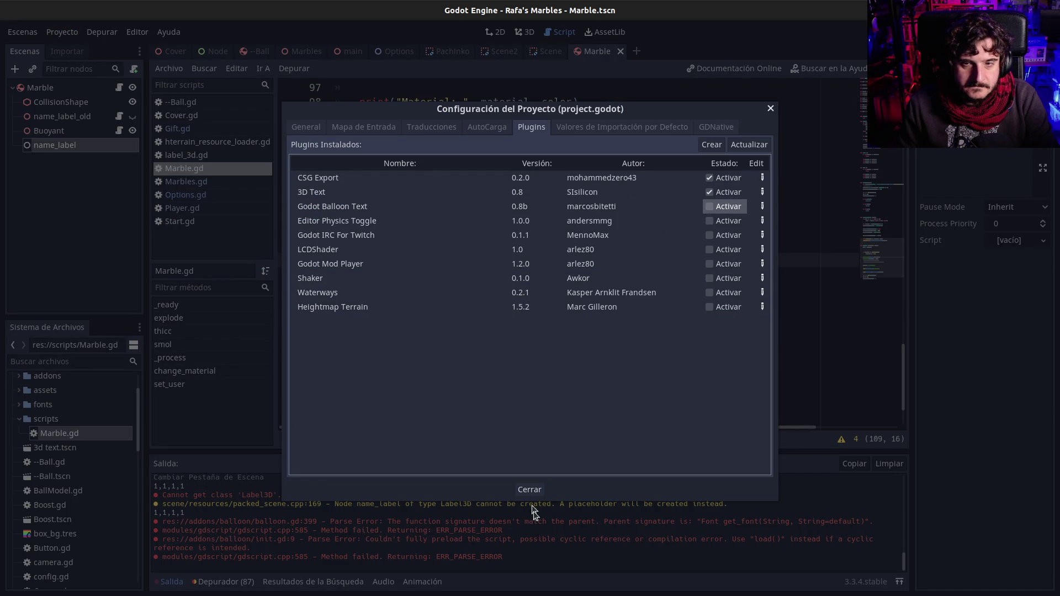
click(531, 491)
Quit to the Project List and reopen the Rafa's Marbles project
click(77, 34)
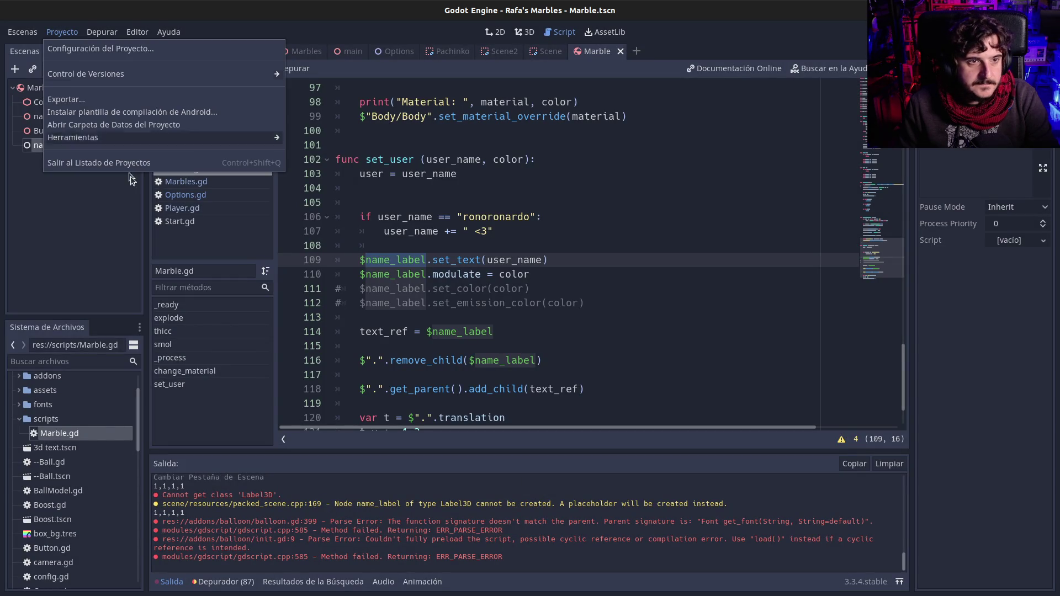
click(133, 162)
click(563, 318)
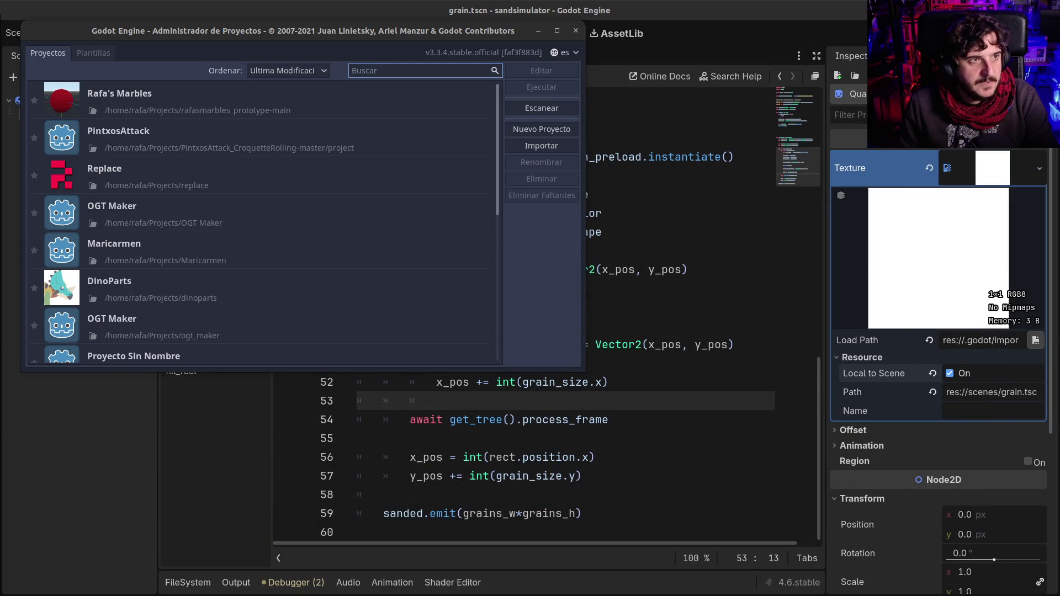
double_click(268, 97)
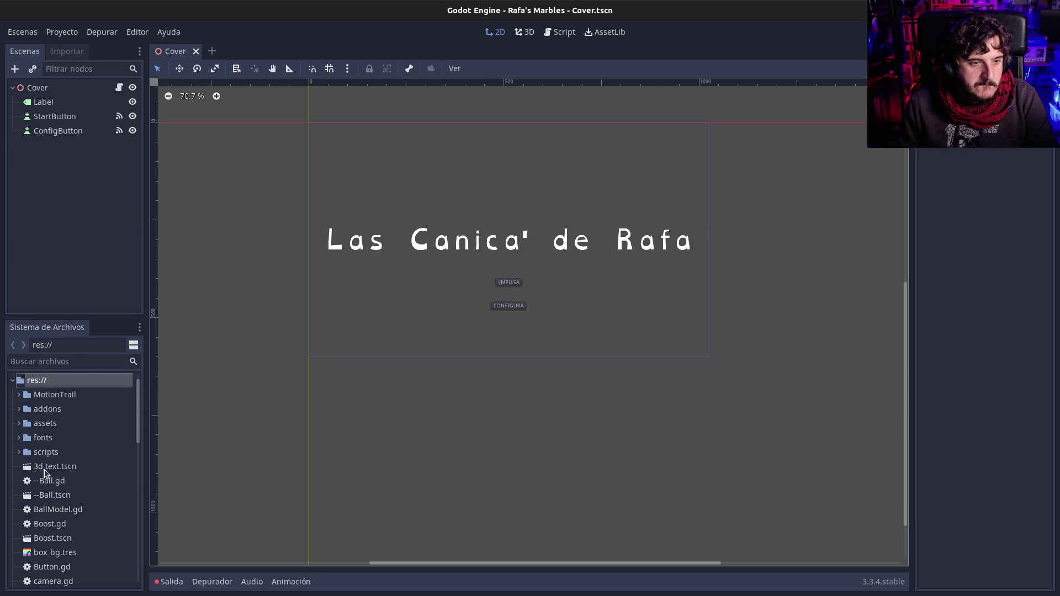
Reopen assets/Marble.tscn, select its name_label node, and bring up Project Settings
click(15, 426)
click(18, 424)
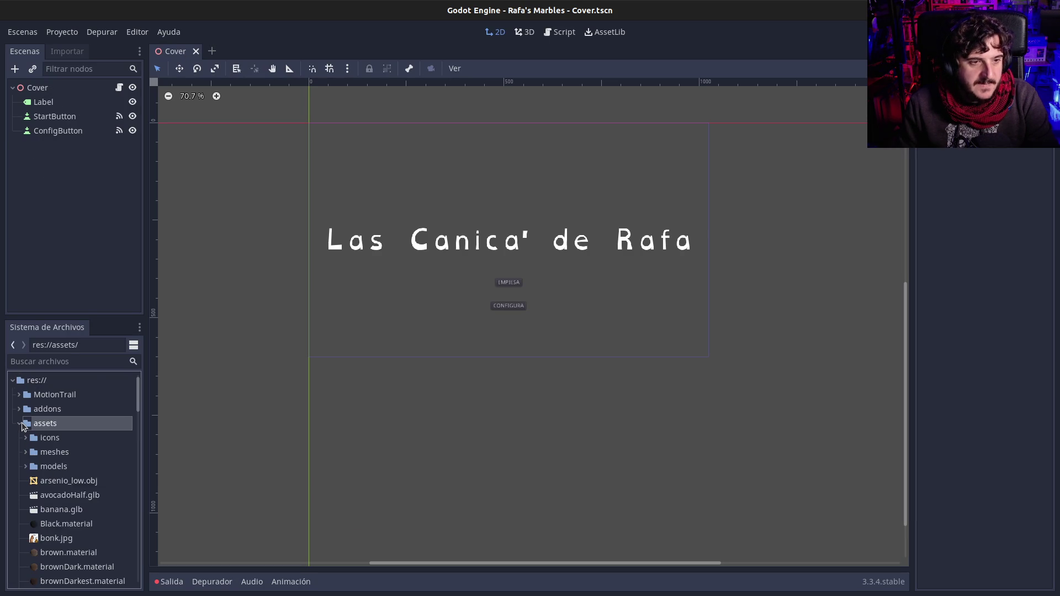
scroll(80, 527, down, 5)
scroll(78, 533, down, 5)
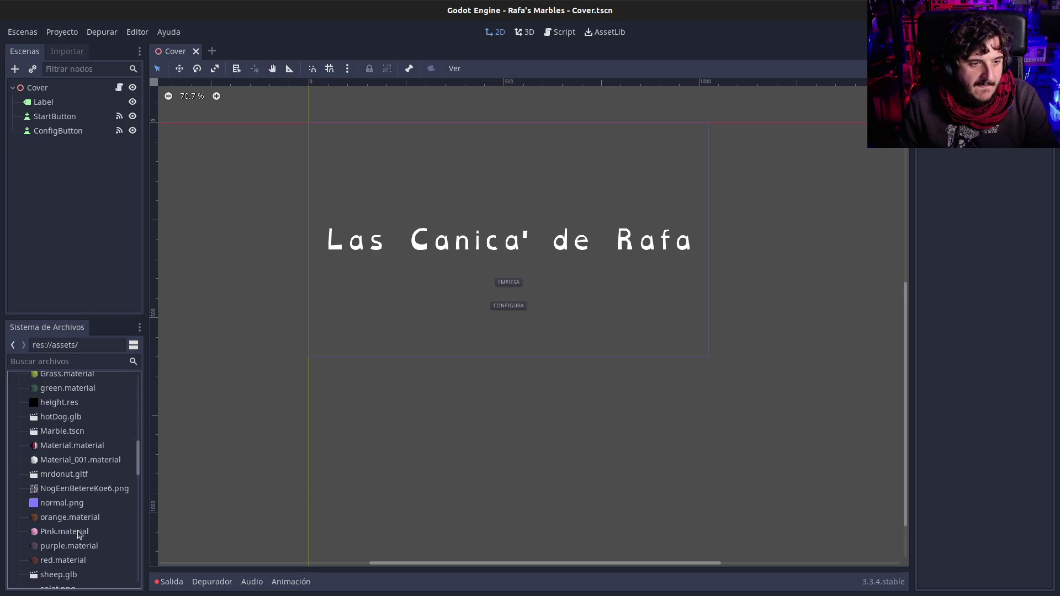
double_click(70, 377)
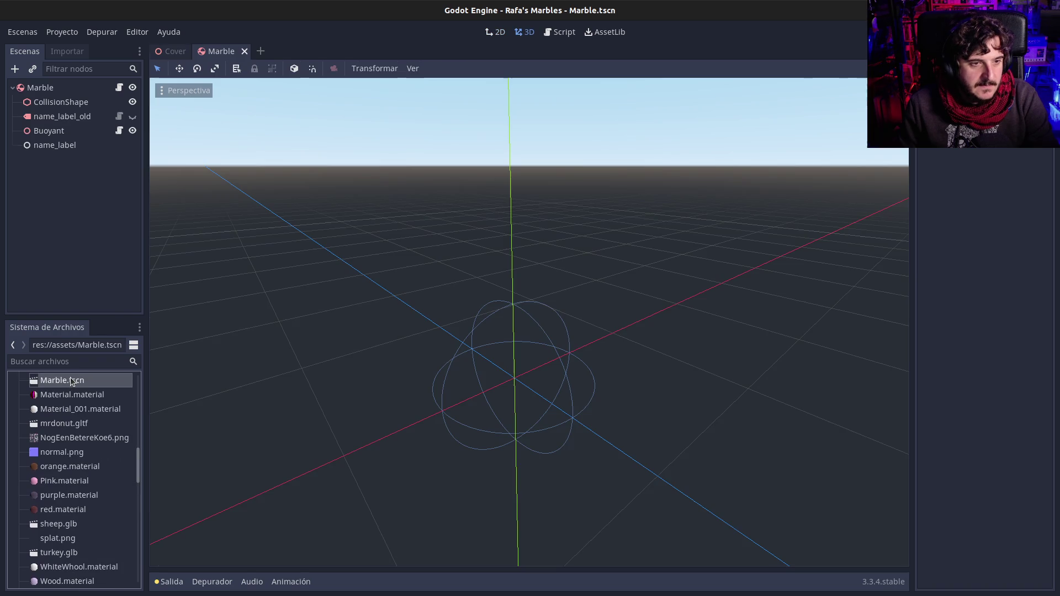
click(73, 147)
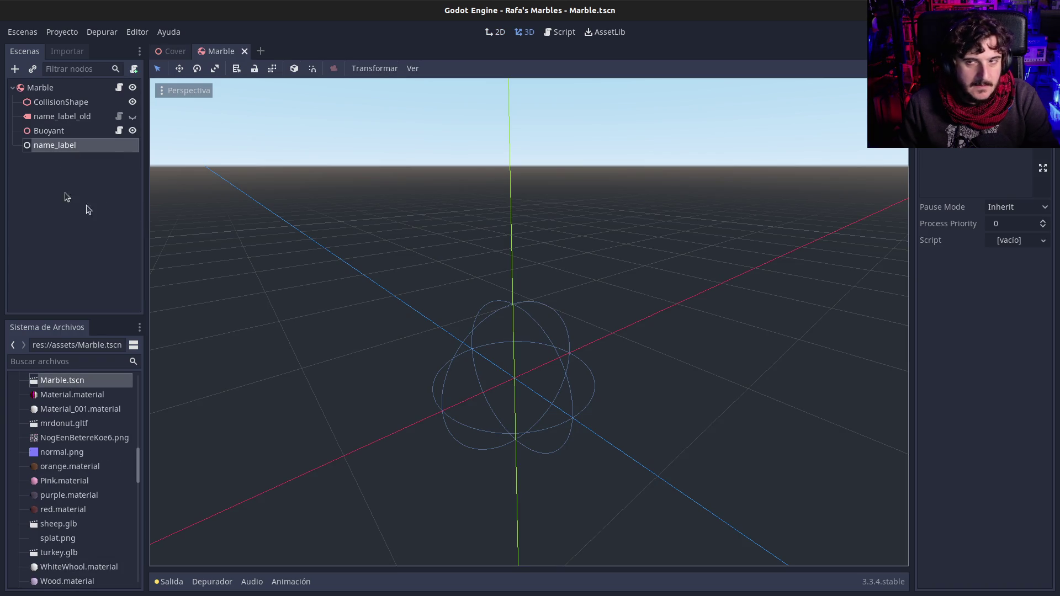
click(76, 32)
click(77, 48)
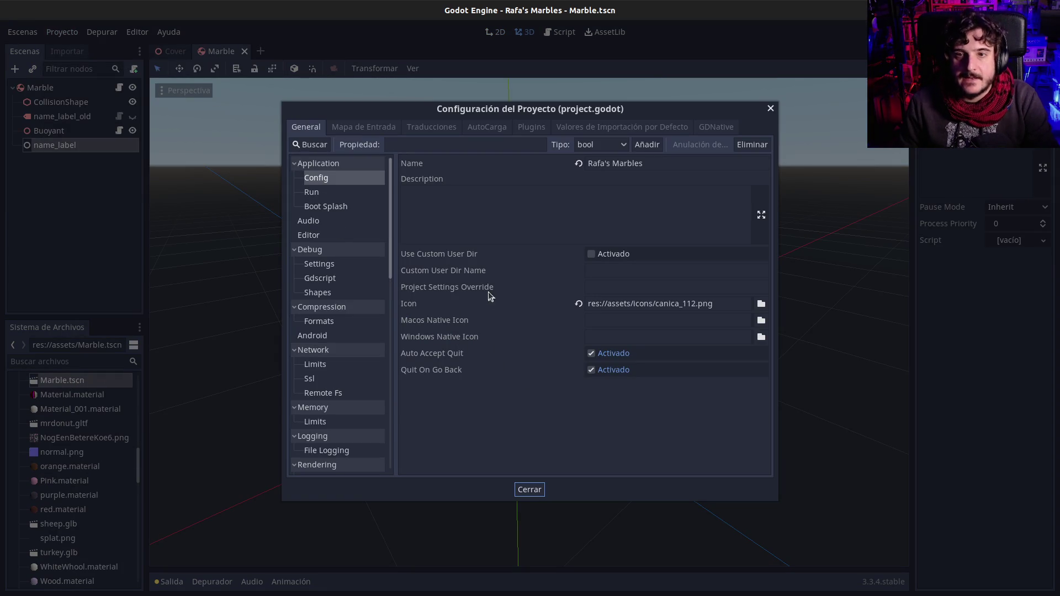
Enable the Godot IRC For Twitch and LCDShader plugins; Balloon Text and Mod Player fail to load
click(525, 129)
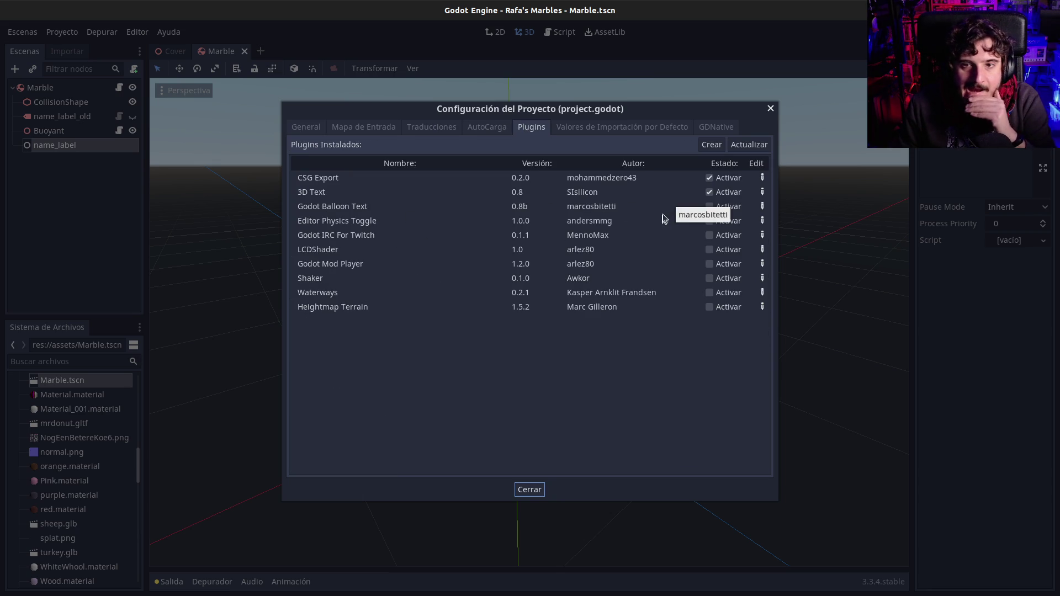
click(710, 208)
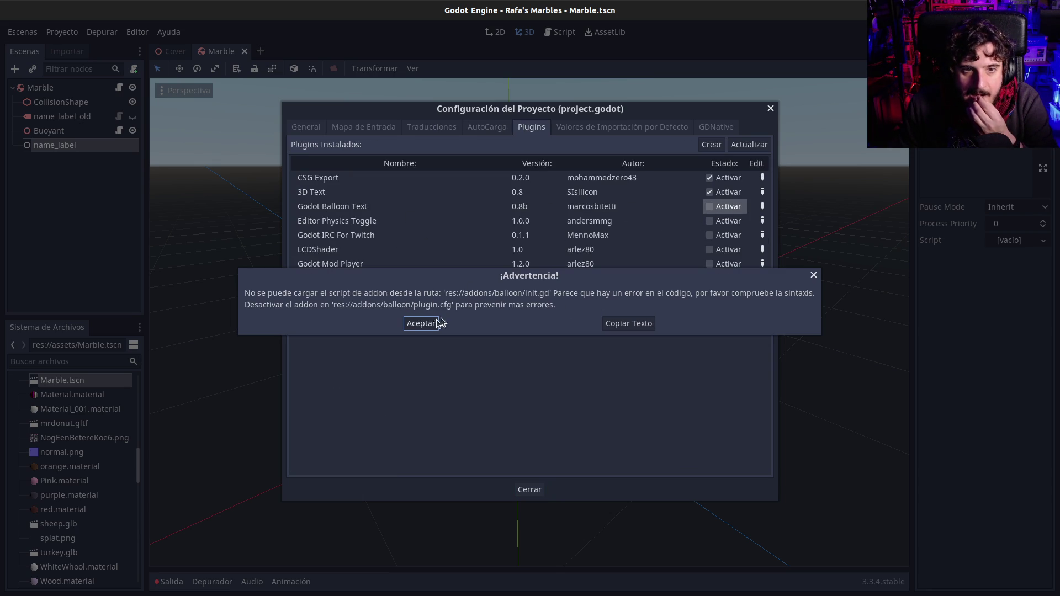
click(420, 323)
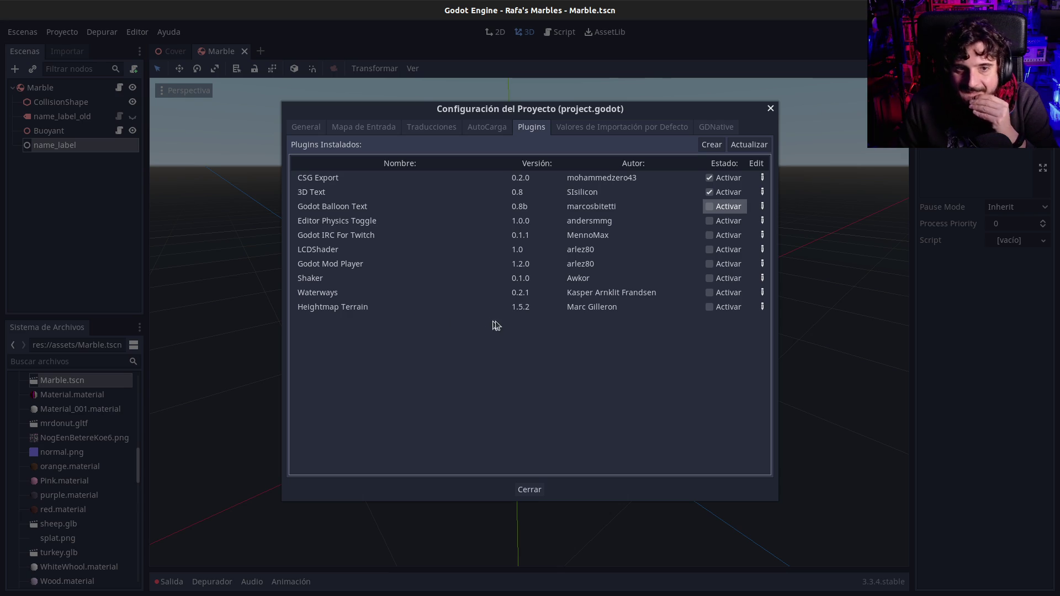
click(710, 236)
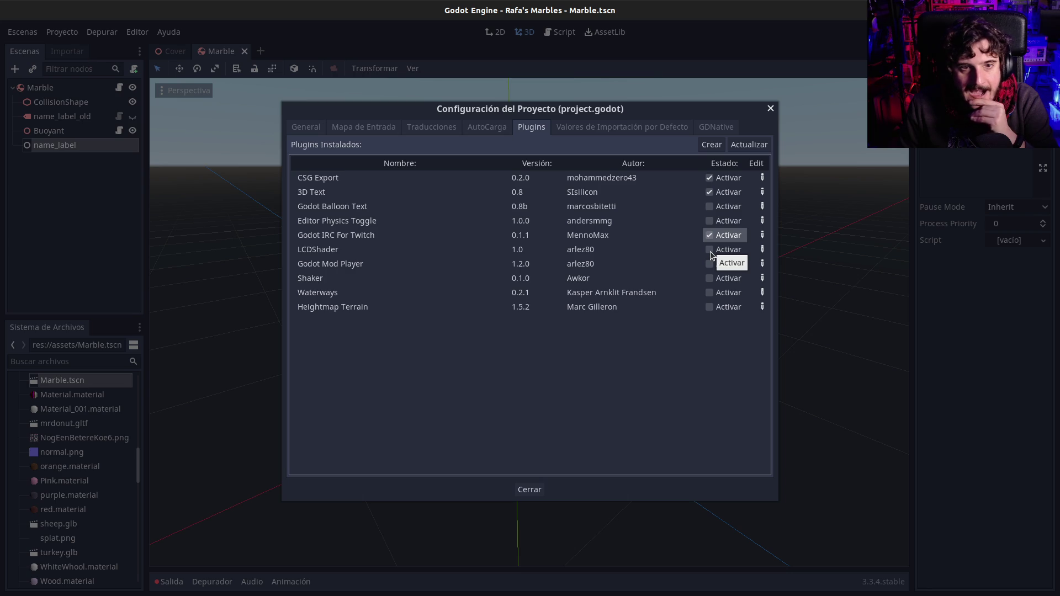
click(710, 250)
click(710, 264)
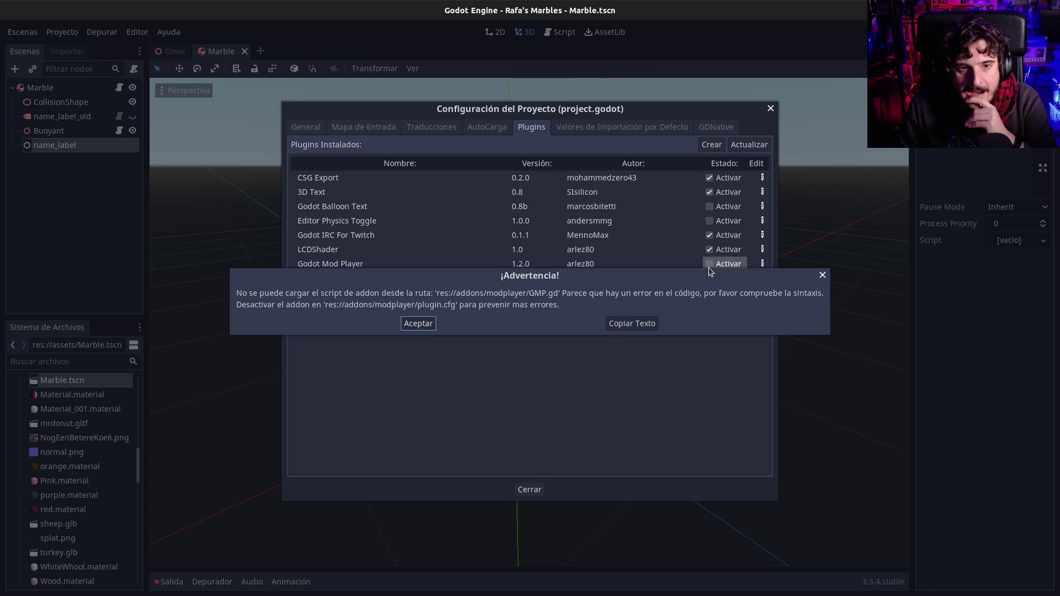
click(418, 323)
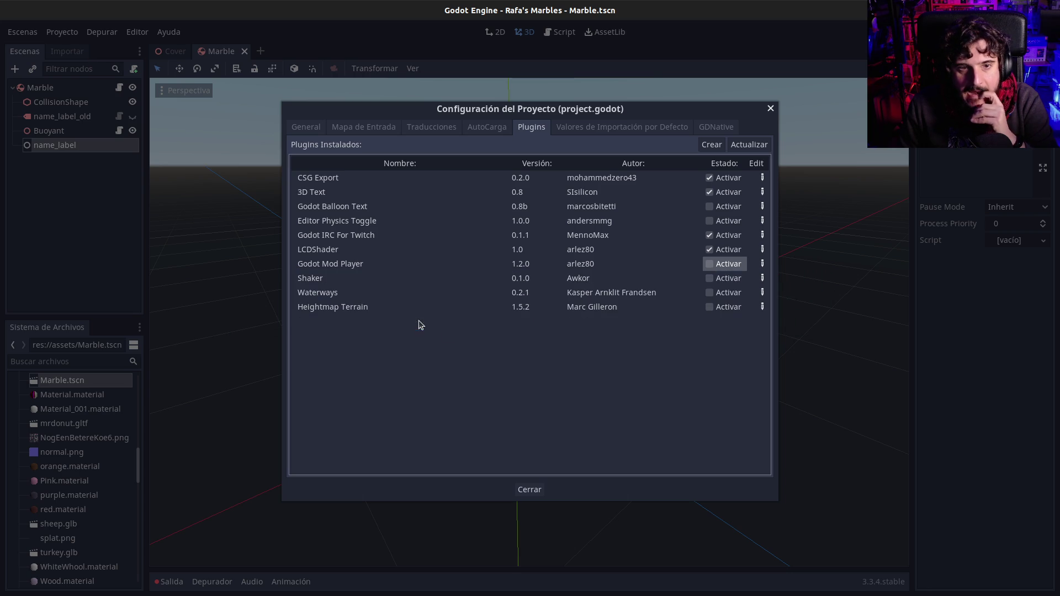
Enable the Shaker, Waterways and Heightmap Terrain plugins, then close Project Settings
click(709, 279)
click(710, 293)
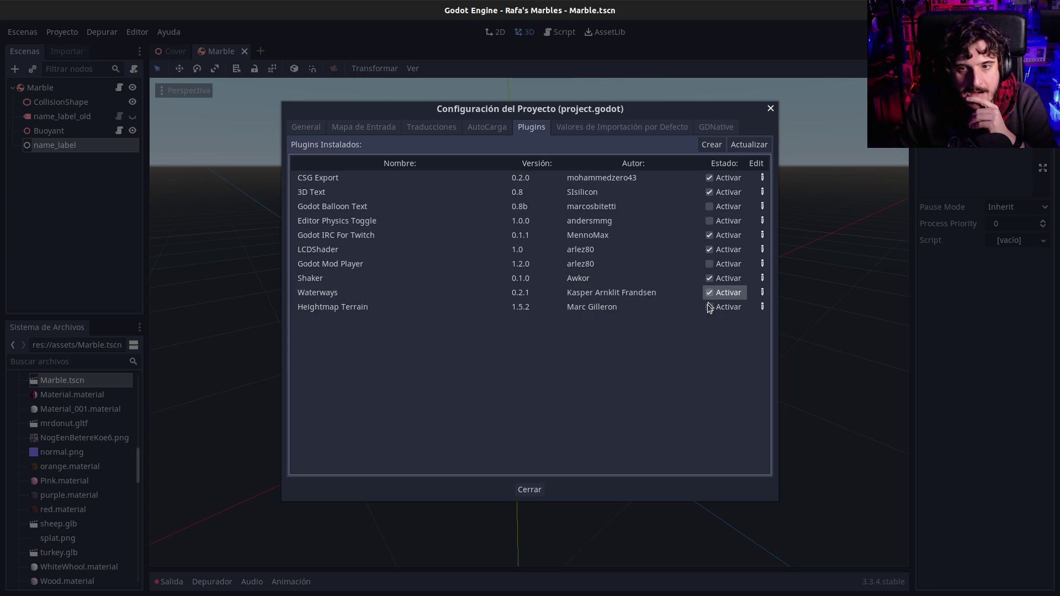
click(709, 307)
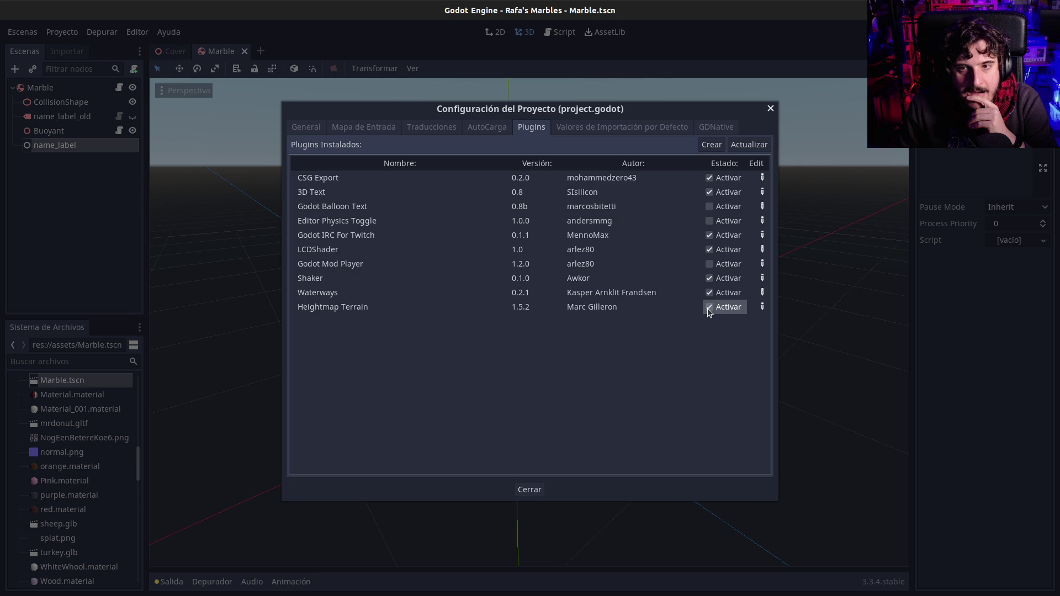
click(710, 207)
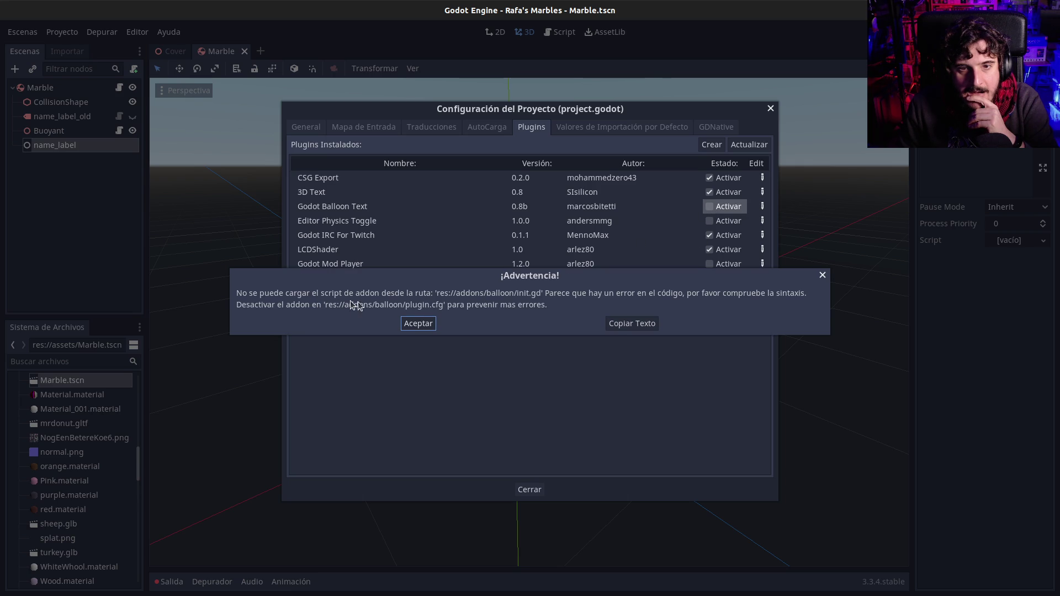
click(429, 324)
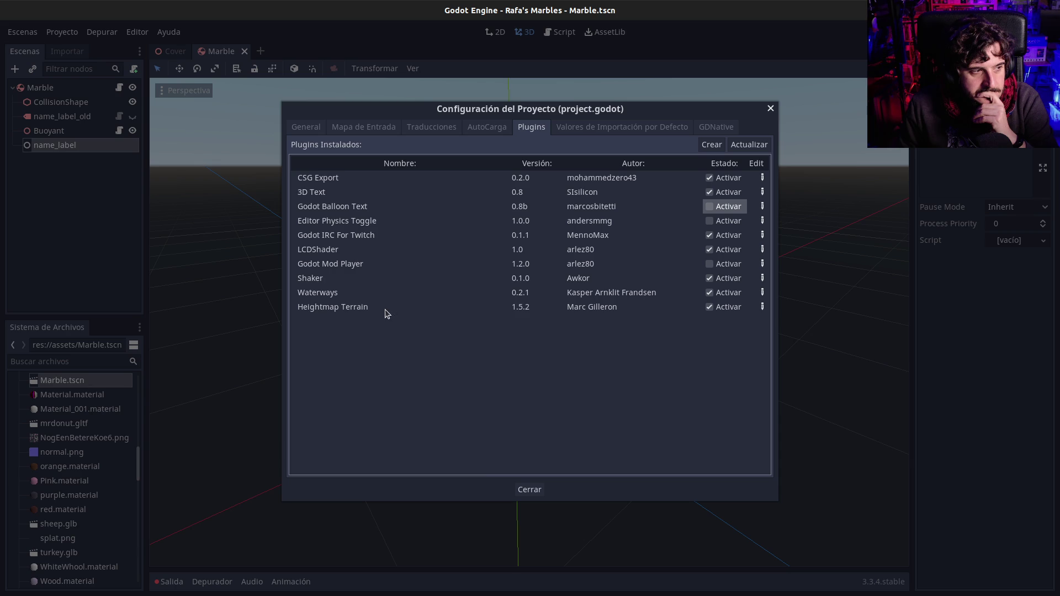
click(529, 489)
click(63, 34)
click(70, 48)
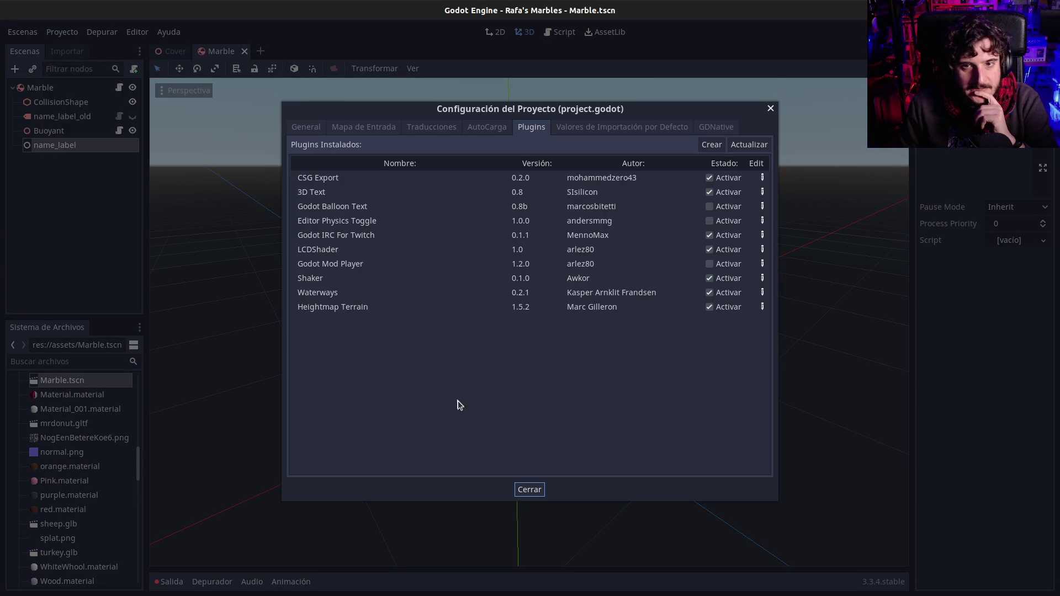
click(529, 489)
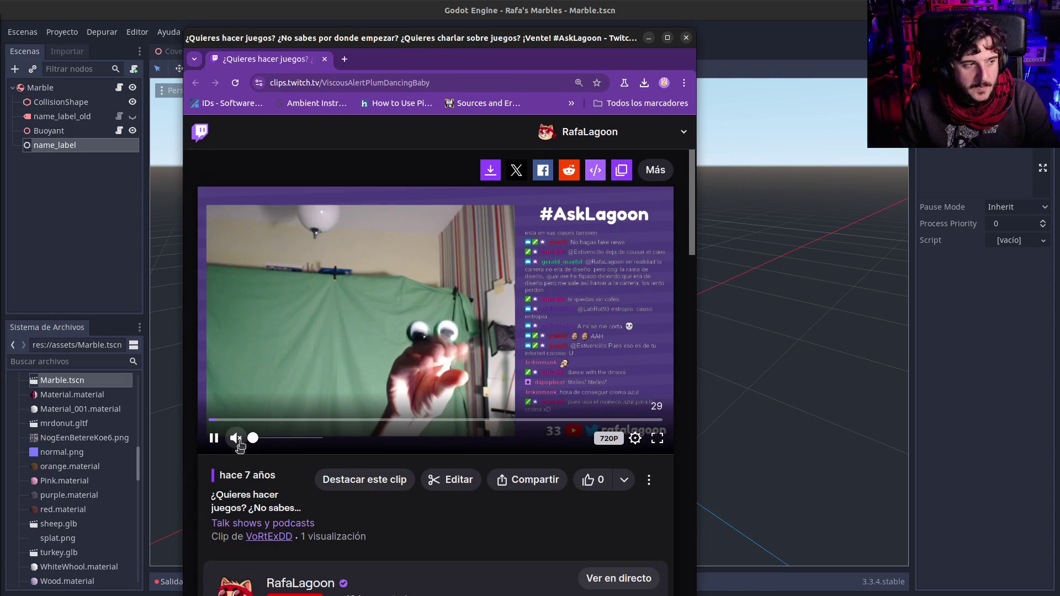
Raise the #AskLagoon clip's volume, pause and resume it, then close the browser window
mouse_move(253, 437)
mouse_down()
mouse_move(279, 438)
mouse_move(268, 438)
mouse_up()
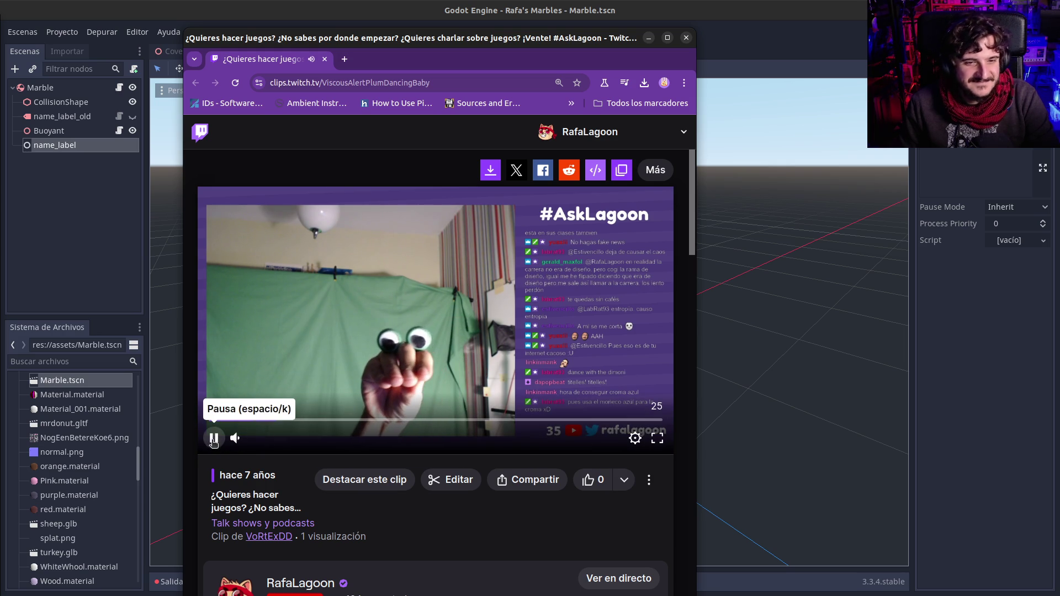
click(214, 438)
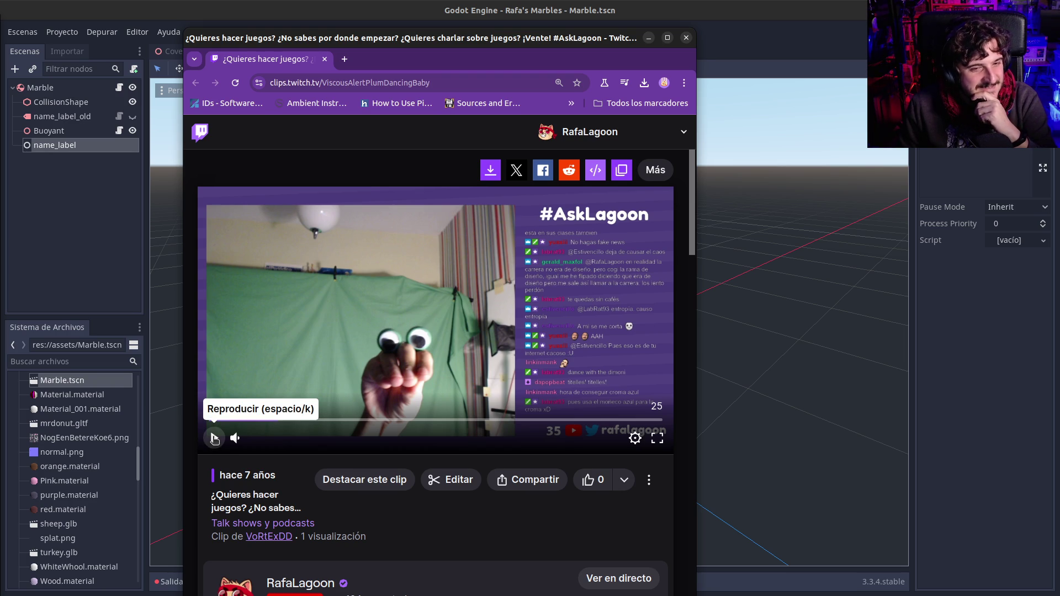
click(214, 438)
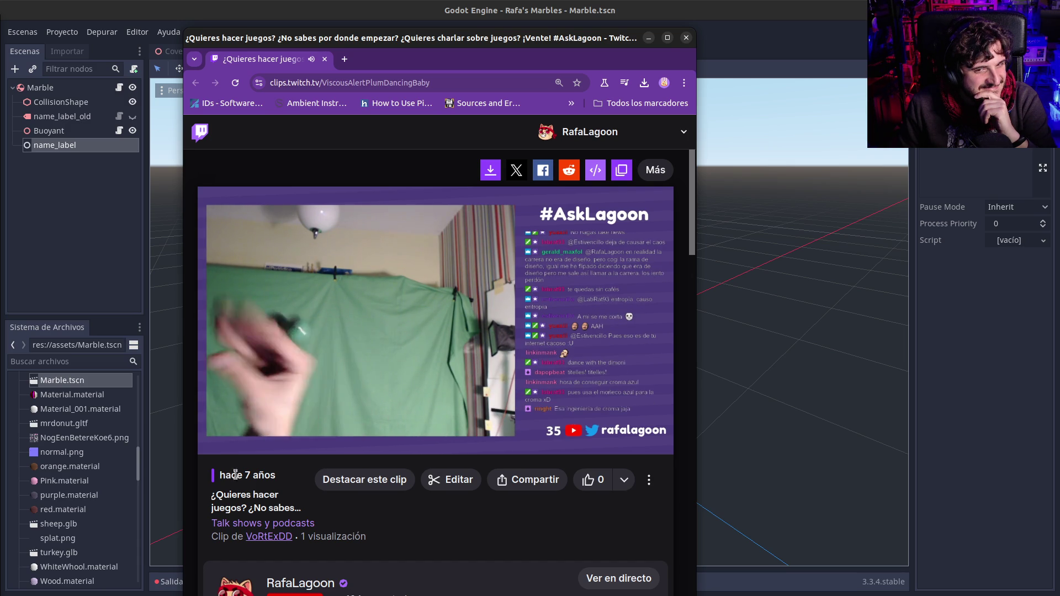
drag(265, 438, 280, 439)
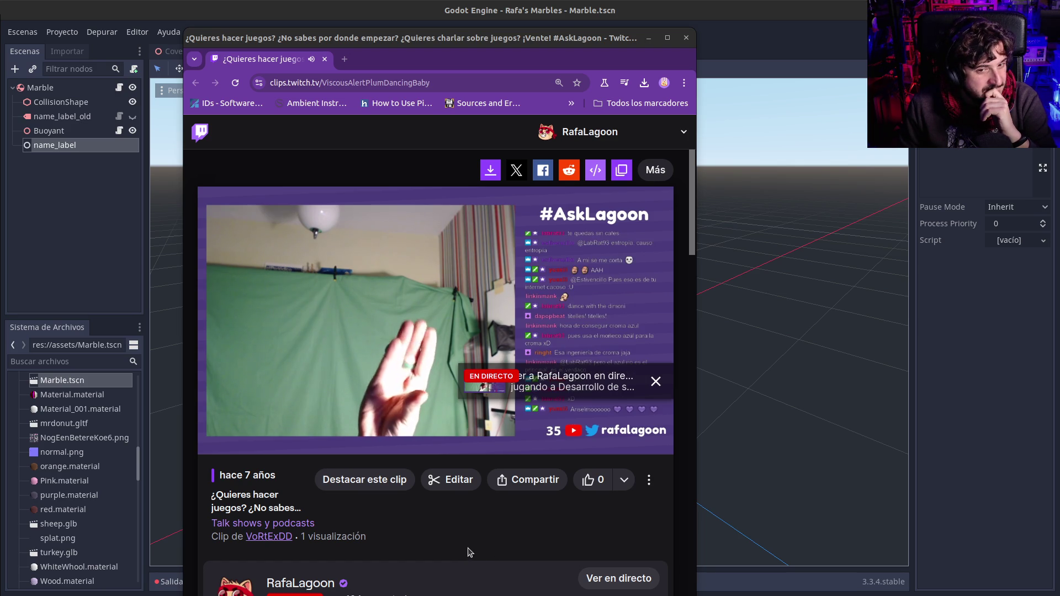
click(686, 39)
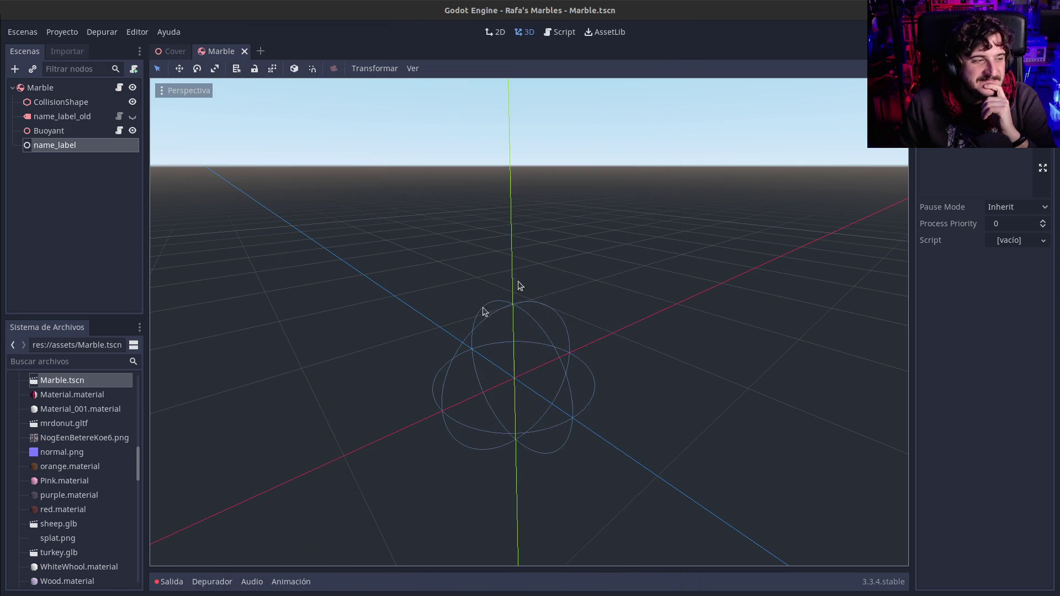
Clear the Scene dock selection and request quitting the editor with Ctrl+Q
click(91, 232)
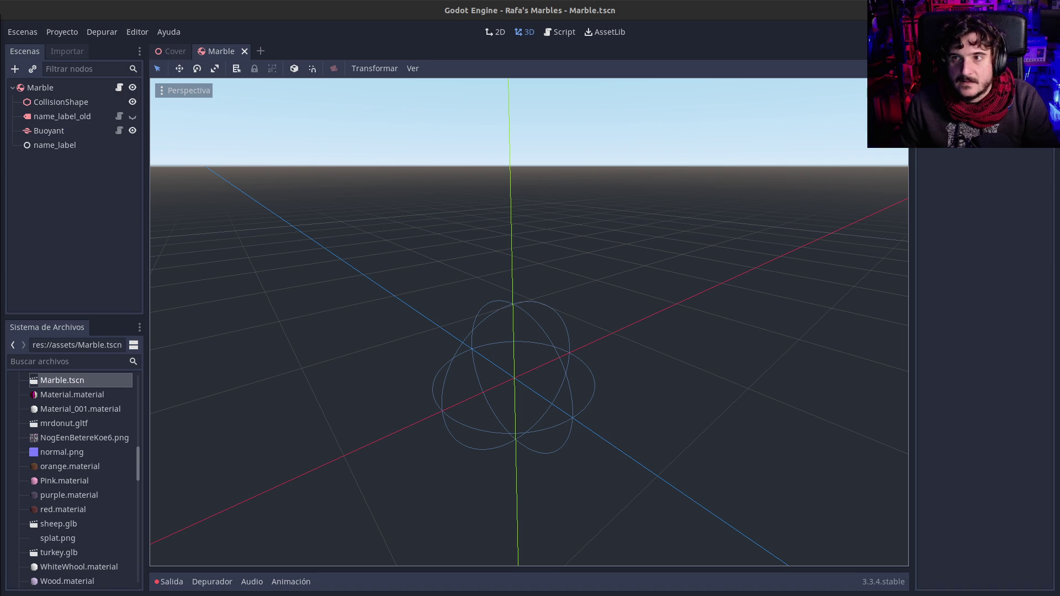
key(ctrl+q)
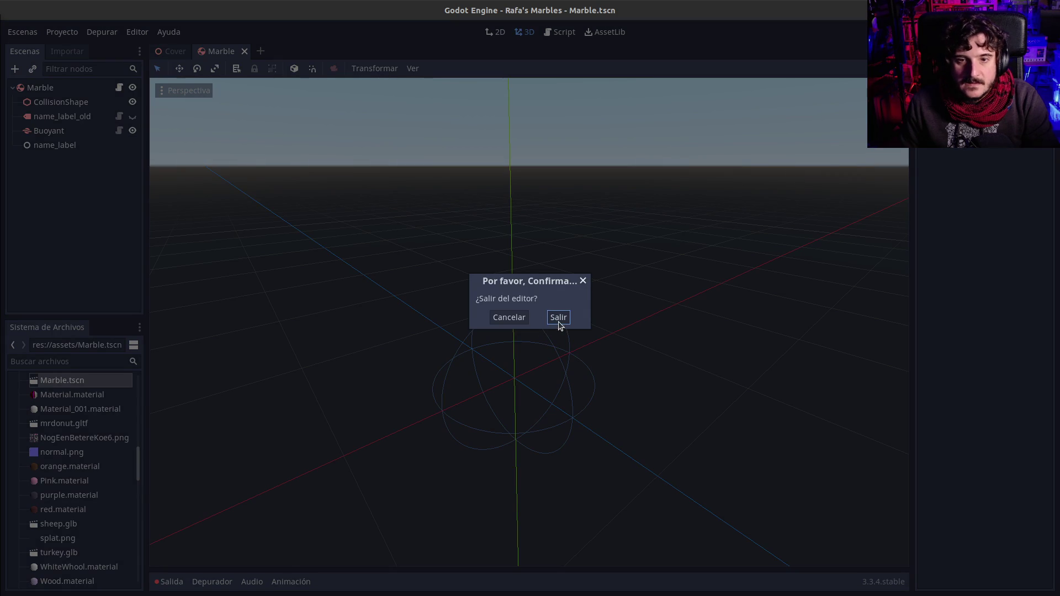
Reopen Rafa's Marbles in Godot 3.4.1 and show the Plugins list in Project Settings
click(558, 319)
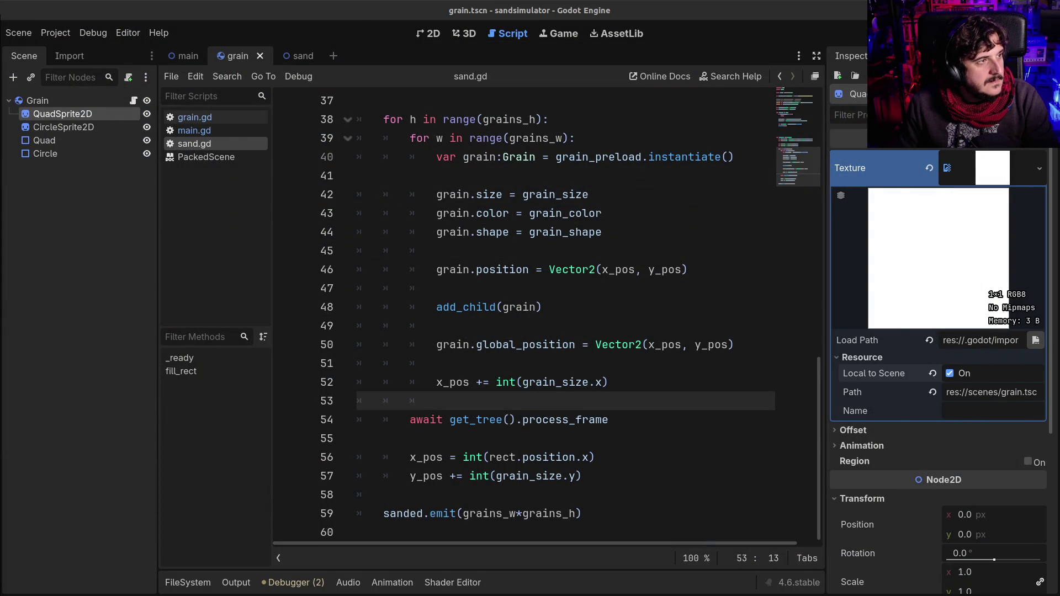
double_click(628, 158)
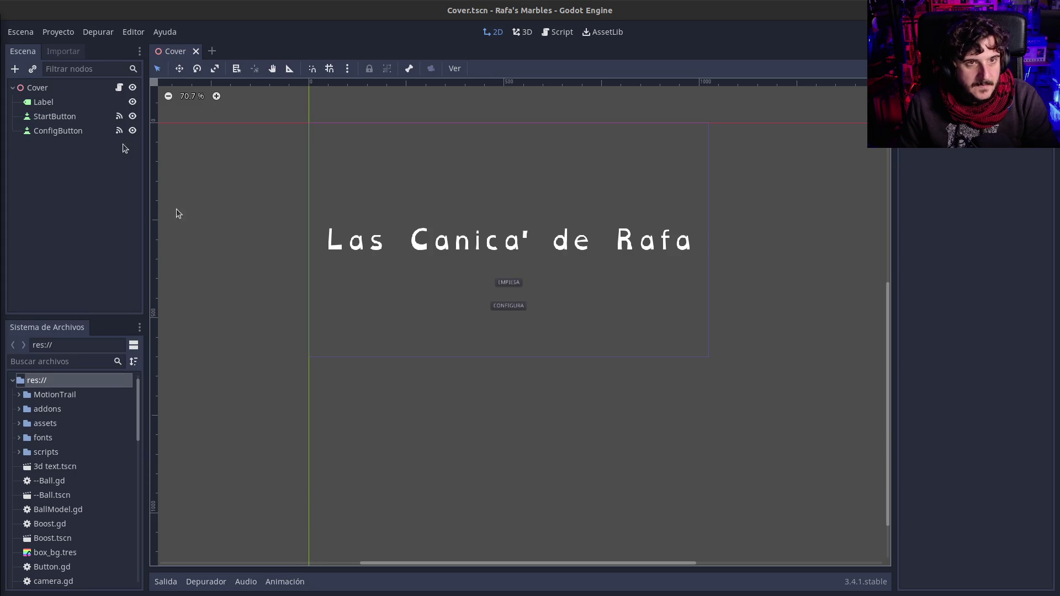
click(58, 32)
click(67, 48)
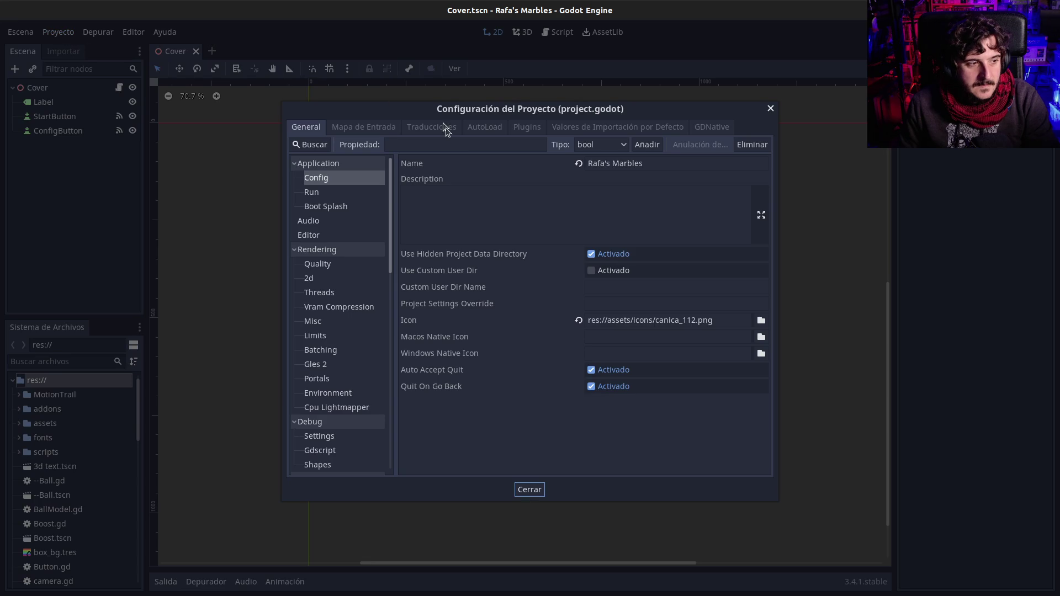
click(529, 126)
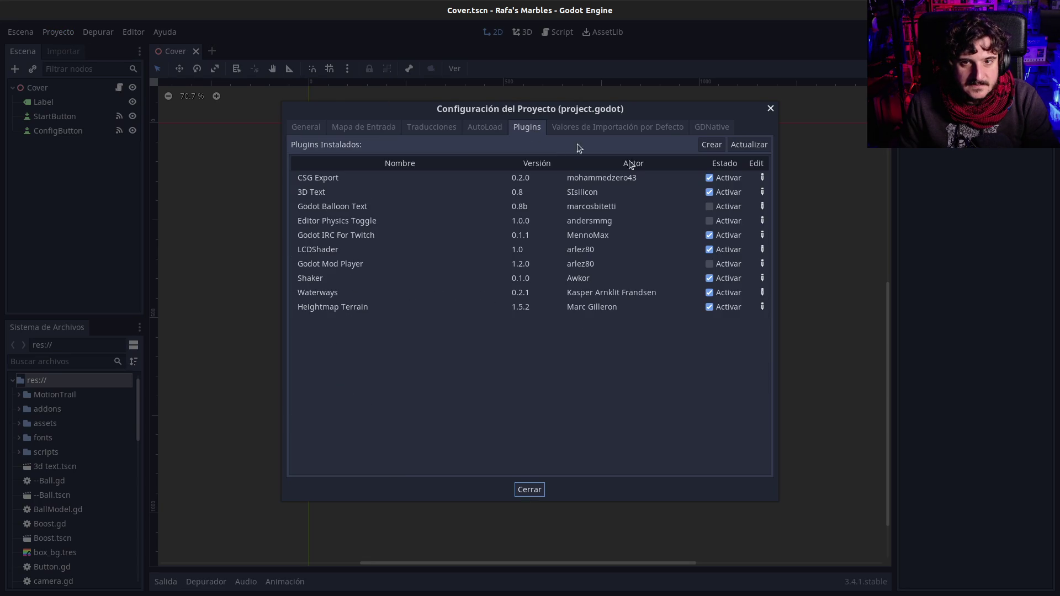
Retry enabling Godot Balloon Text twice without success, close settings, and run the project with F5
click(710, 208)
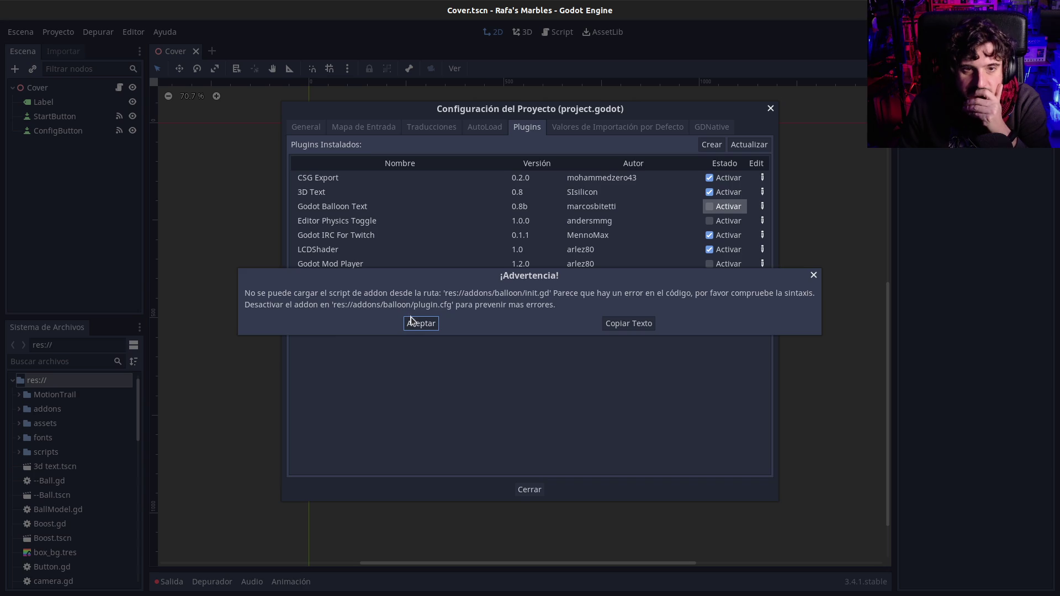
click(411, 321)
click(714, 208)
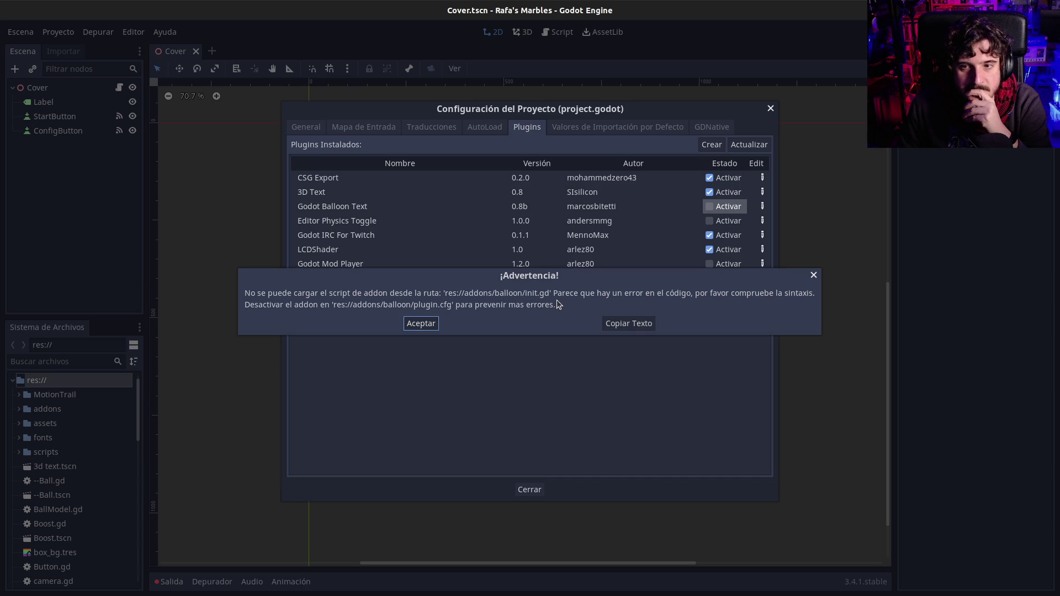
click(433, 324)
click(528, 490)
key(F5)
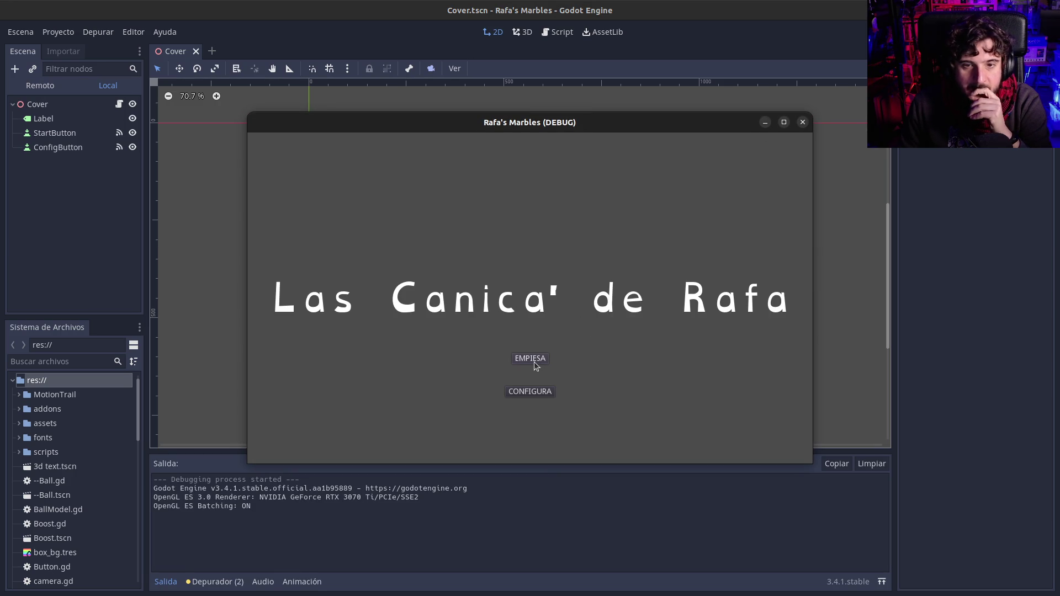
Start a race with EMPIESA, triggering the set_text error, and expand the assets folder
click(535, 362)
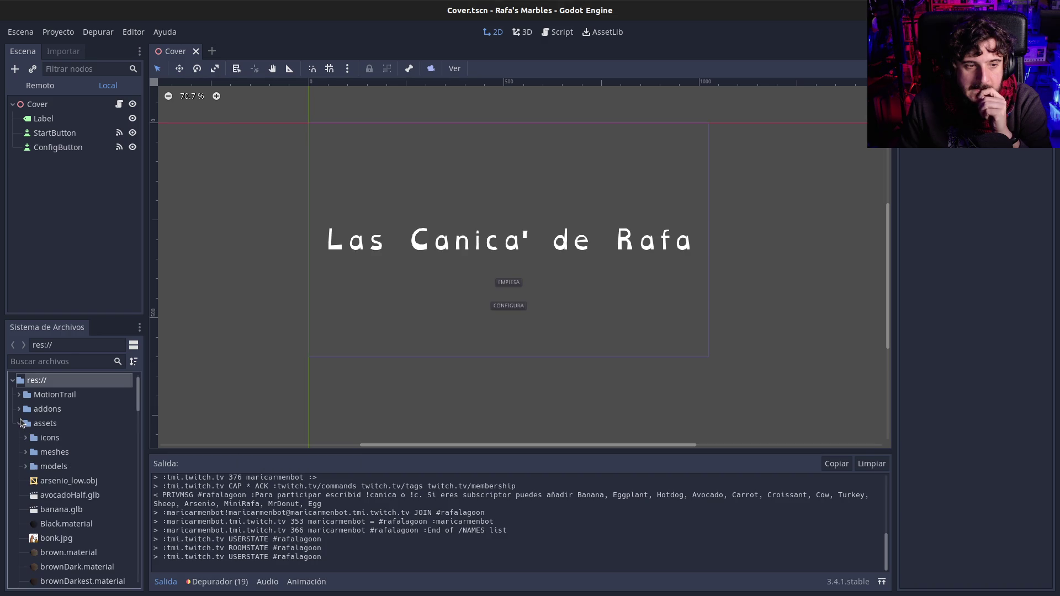
click(19, 423)
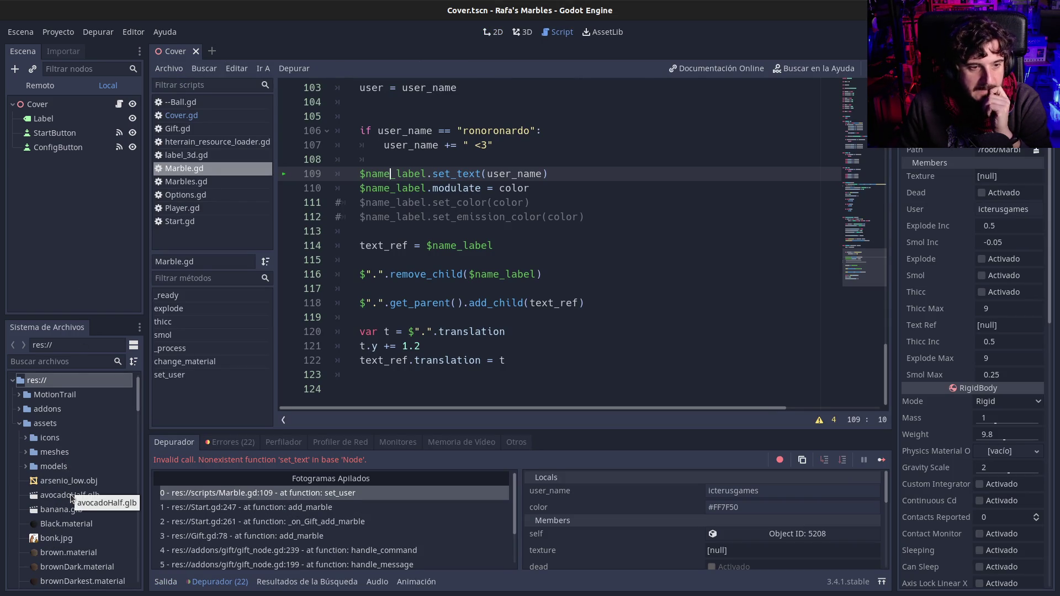
Open Marble.tscn through Marble.gd's owners list in the FileSystem dock
scroll(78, 441, down, 1)
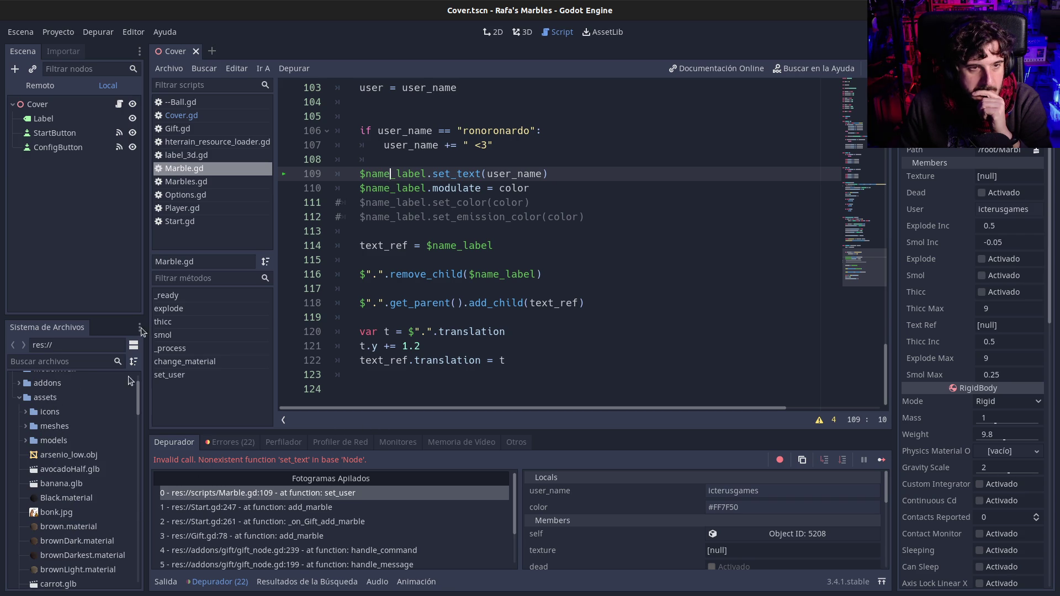
right_click(203, 168)
click(260, 274)
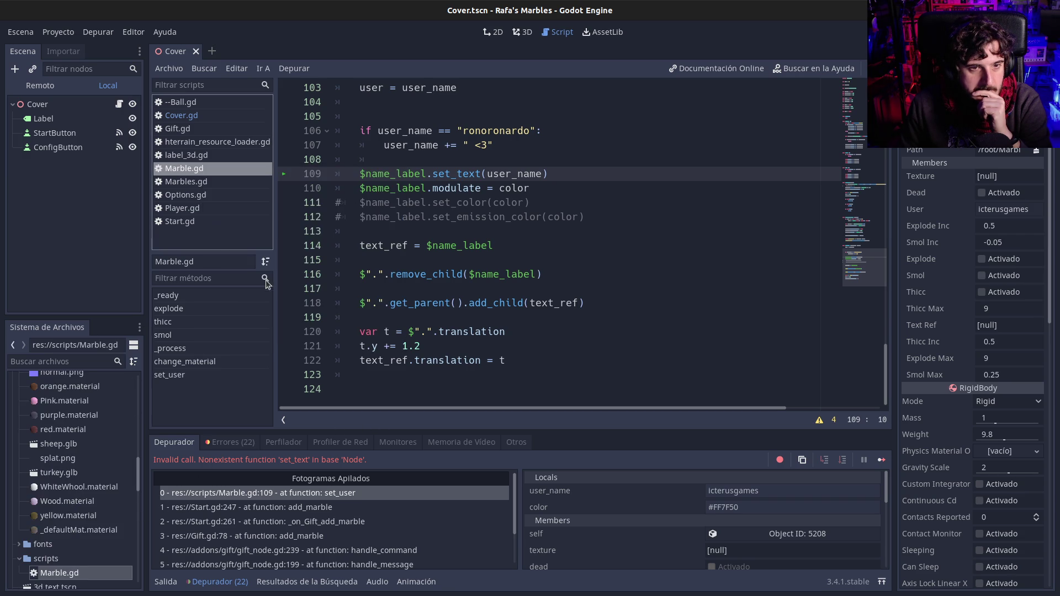
right_click(55, 575)
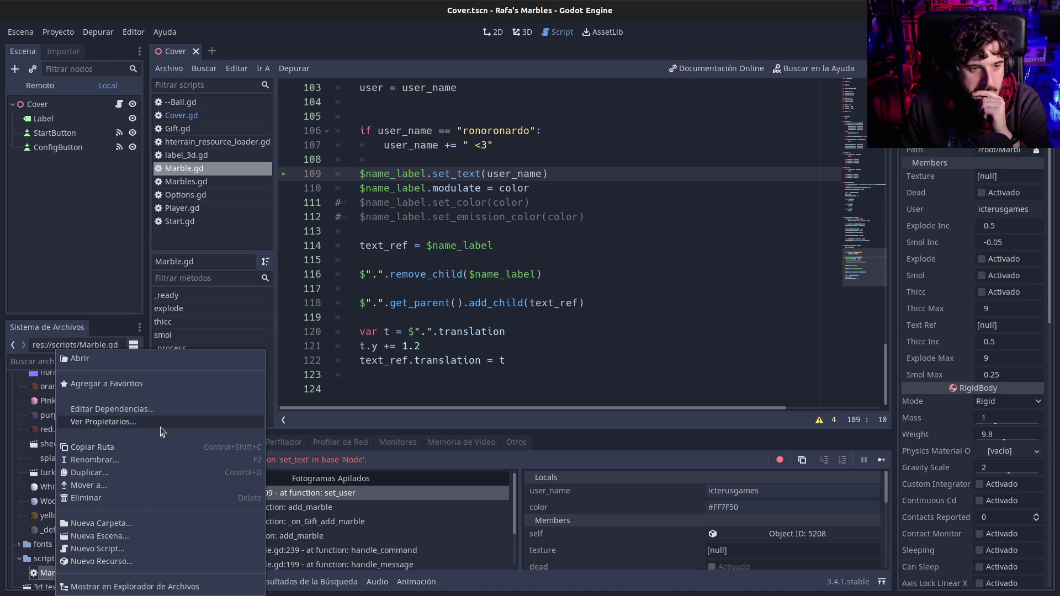
click(160, 423)
double_click(217, 106)
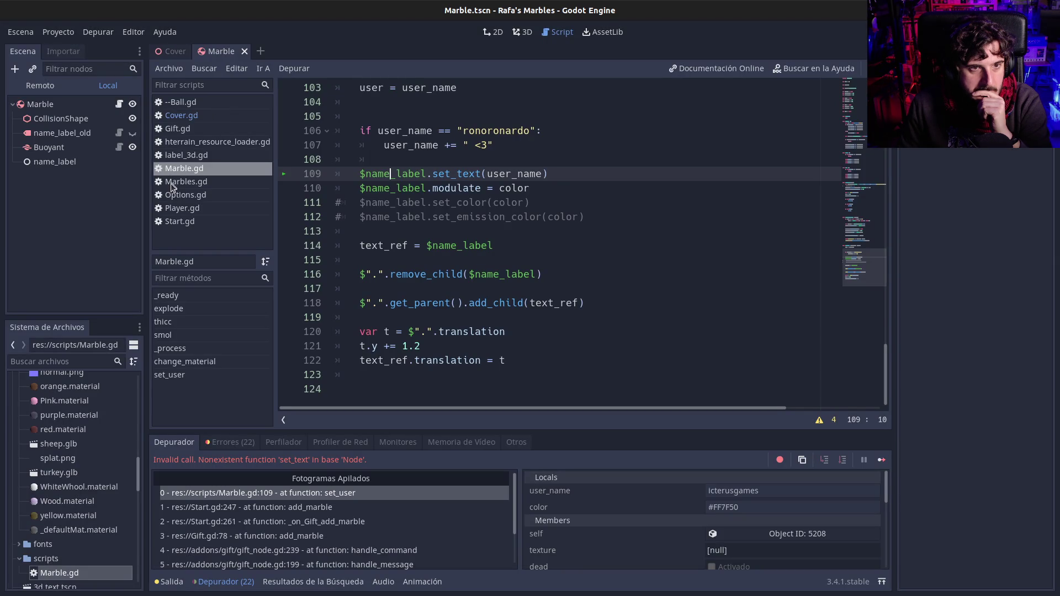
Select name_label, confirm 3D Text is enabled under Plugins, then select the Marble root node
click(65, 161)
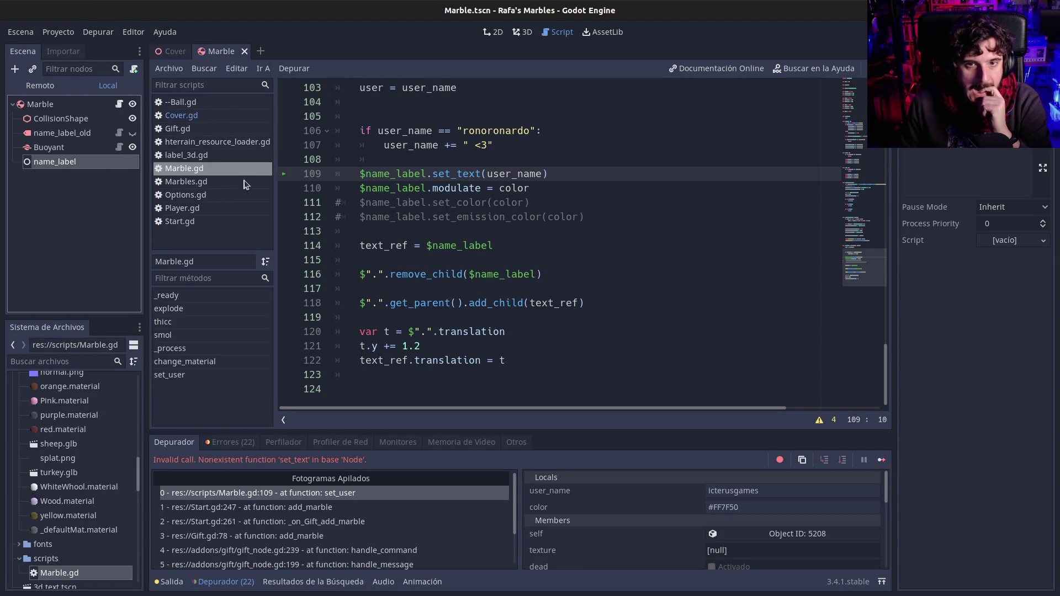
click(58, 32)
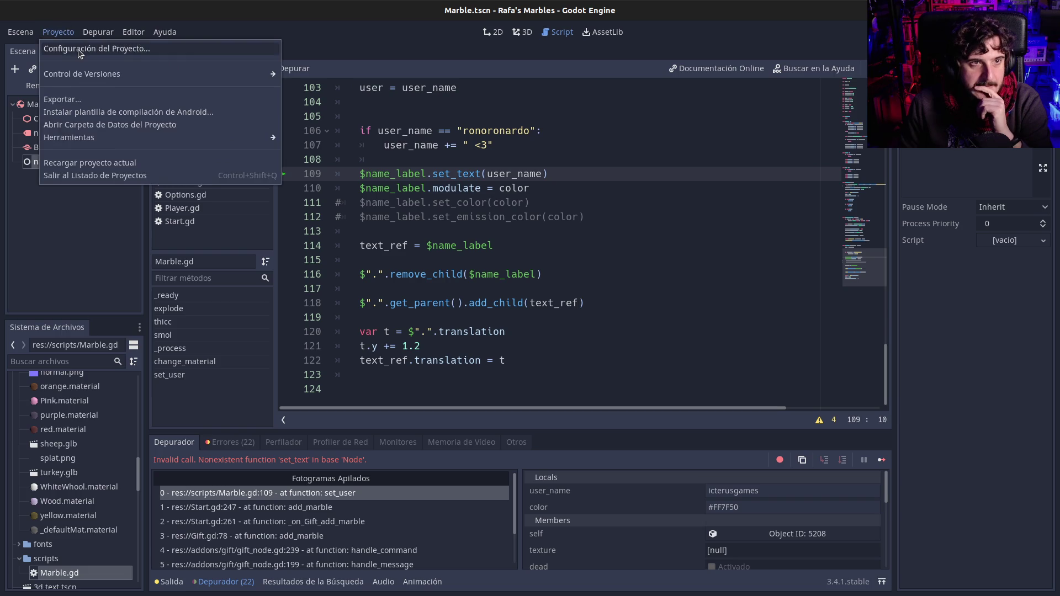
click(78, 48)
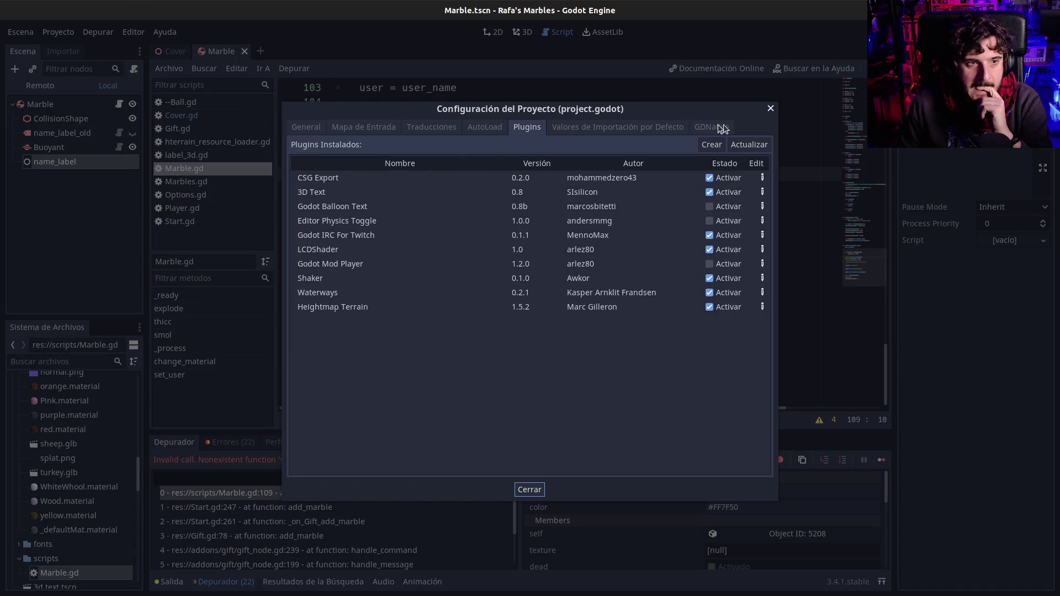
click(770, 108)
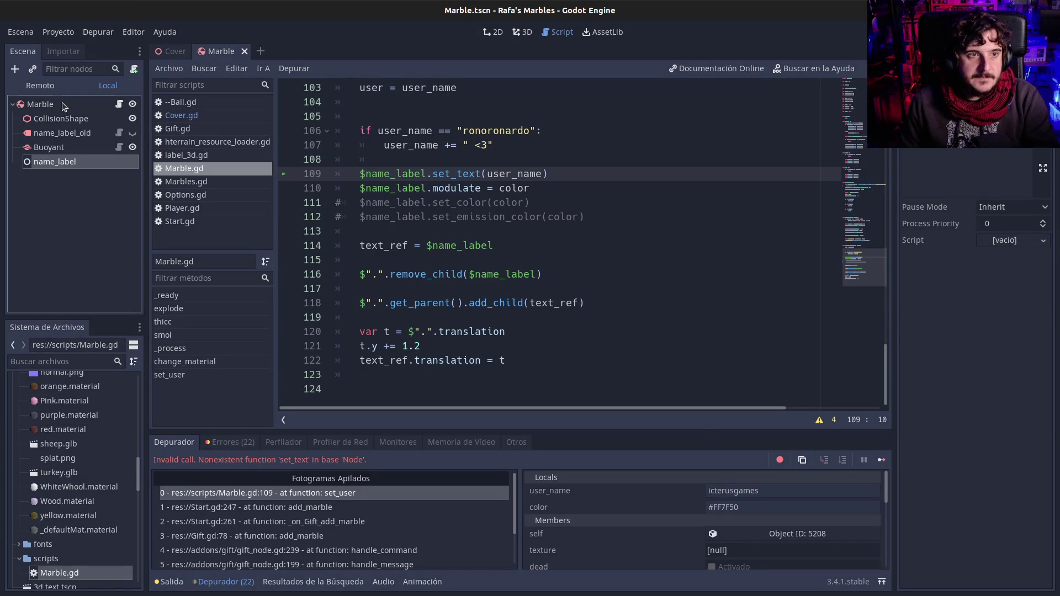
click(62, 103)
Add a Label3D child under Marble and raise it slightly above the marble
key(ctrl+a)
text(la)
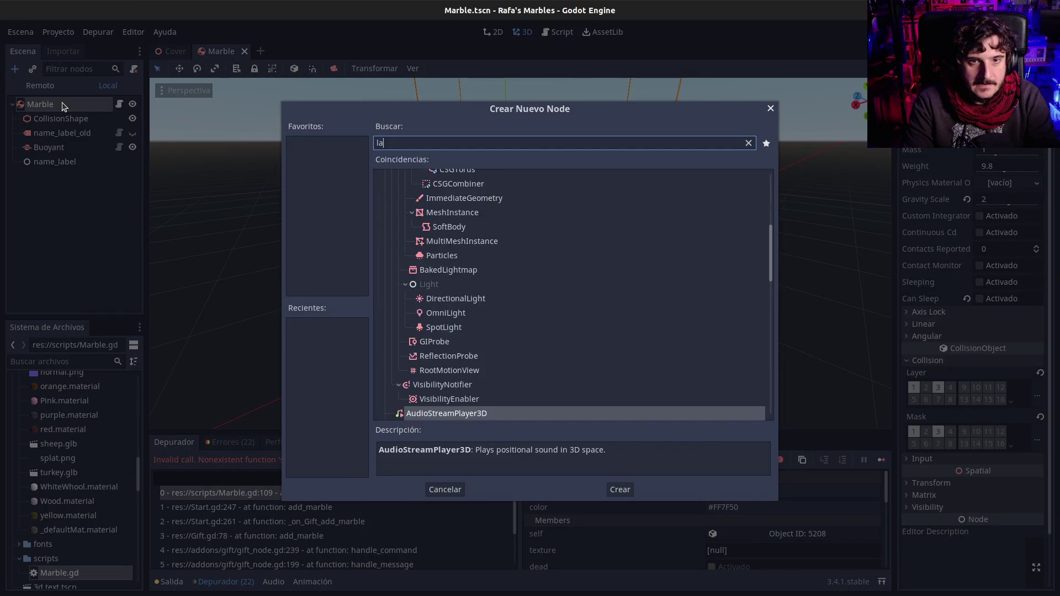
text(bel)
key(Down)
key(Down)
key(Down)
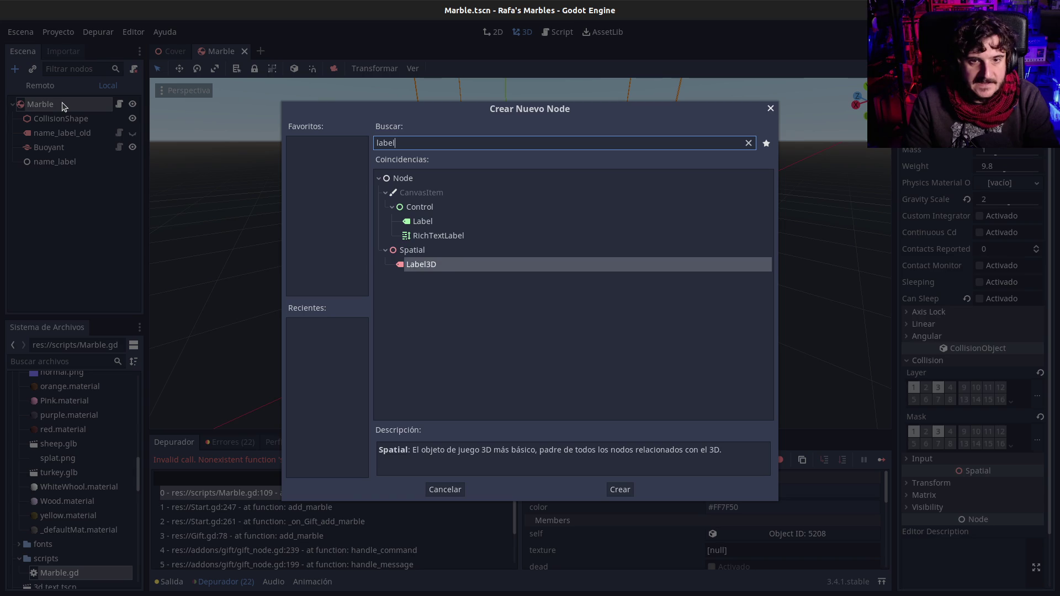
key(Return)
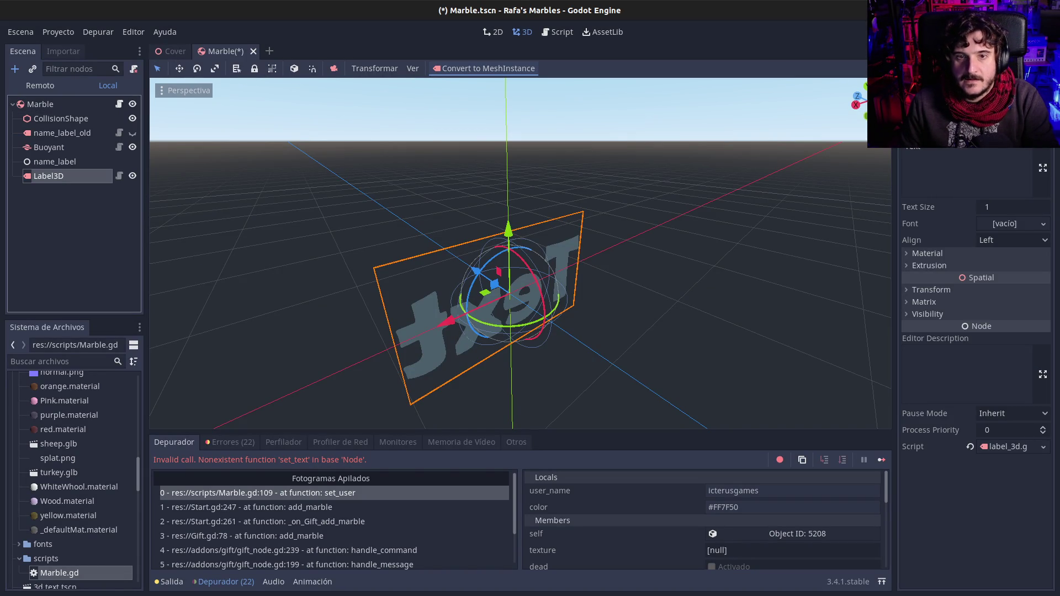
key(F8)
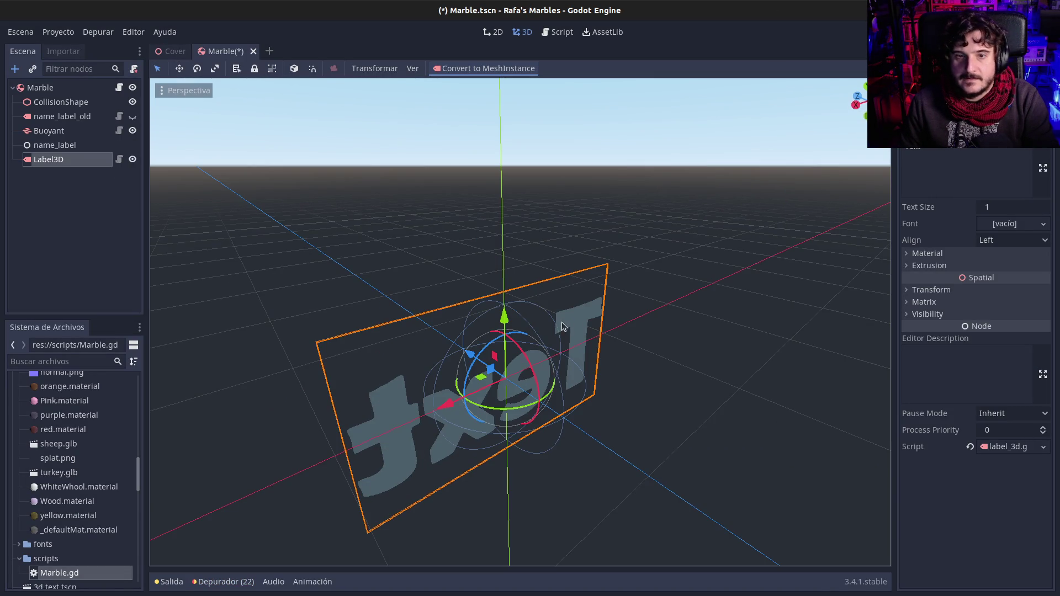
drag(509, 318, 502, 150)
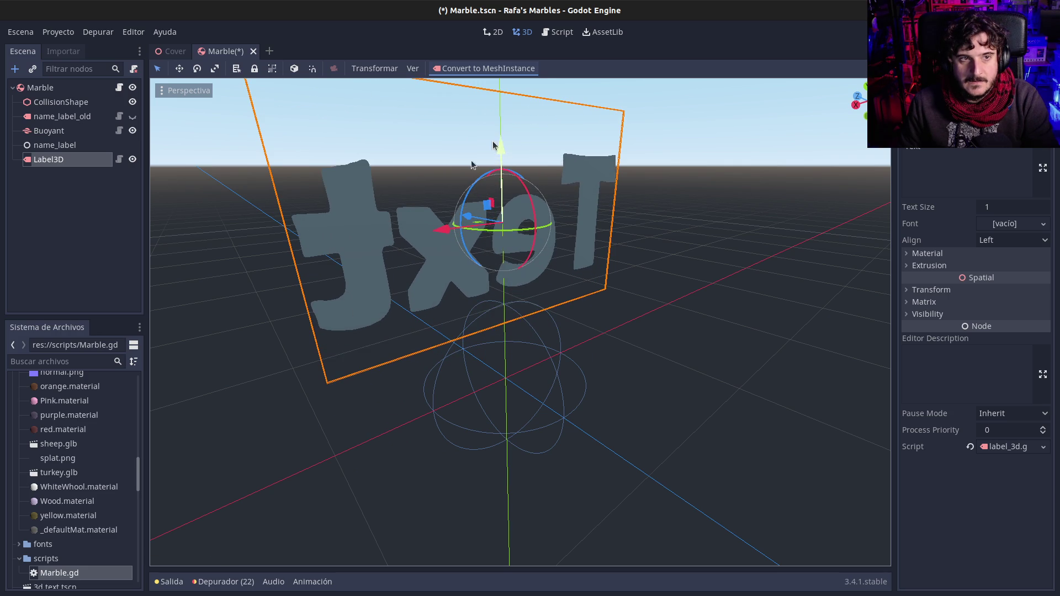
mouse_move(368, 254)
mouse_down()
mouse_move(436, 324)
mouse_move(557, 301)
mouse_up()
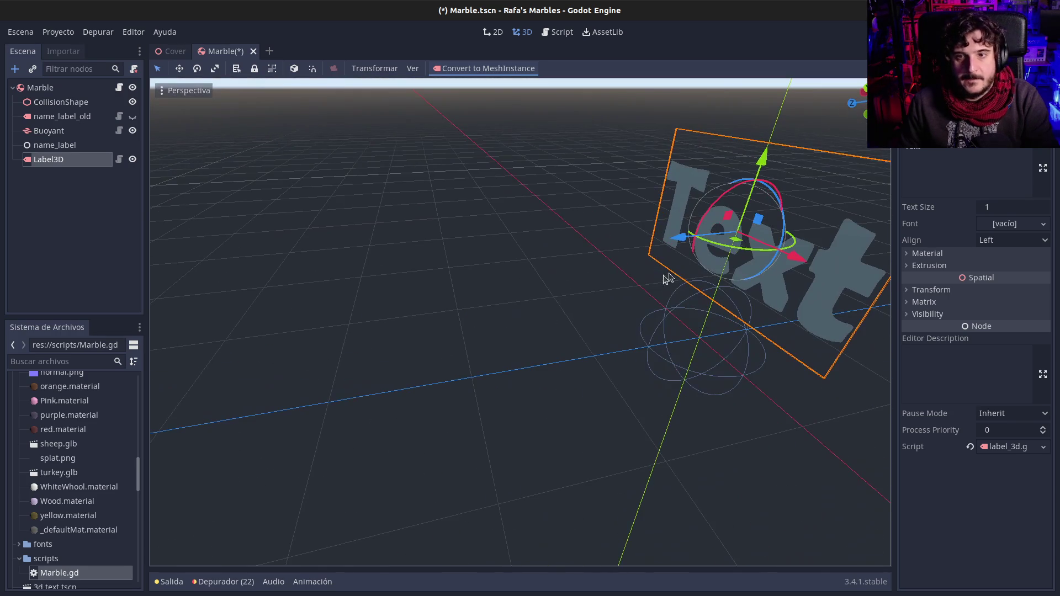
Delete the old name_label node and rename the Label3D to name_label
click(50, 147)
key(Delete)
key(Return)
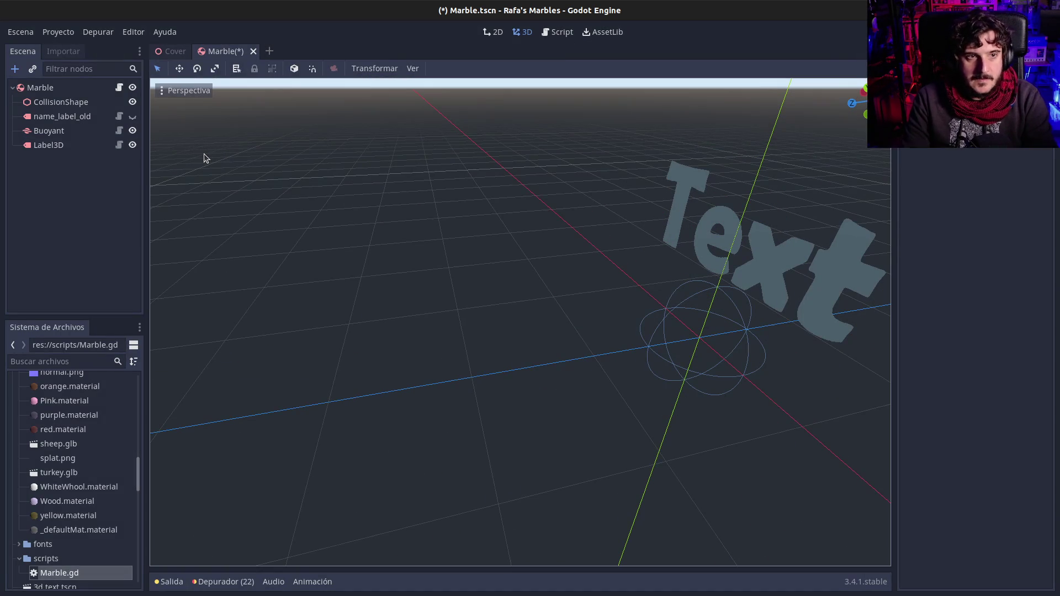
double_click(48, 145)
text(name)
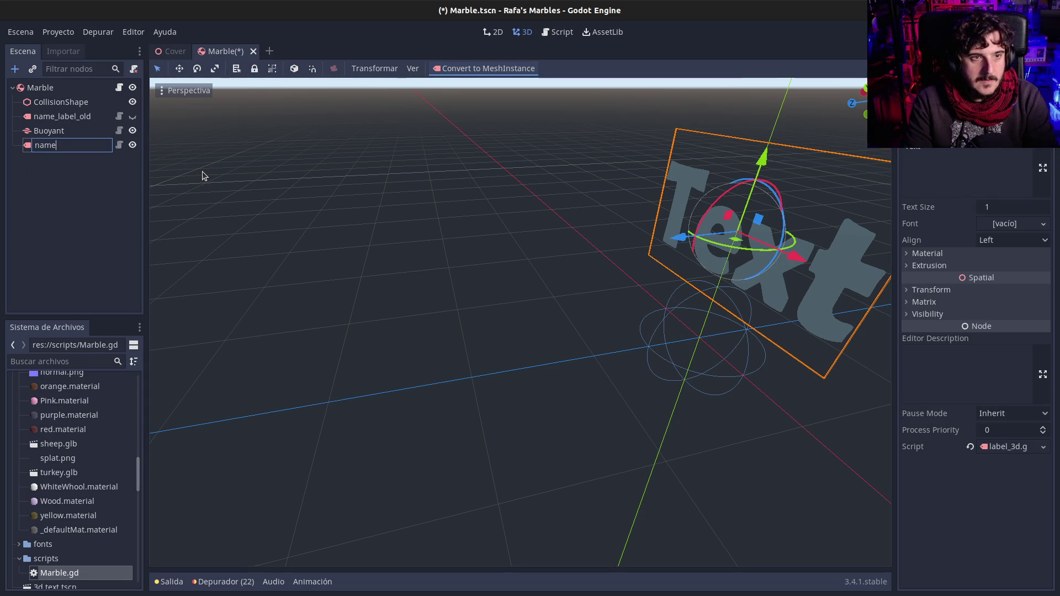
text(_label)
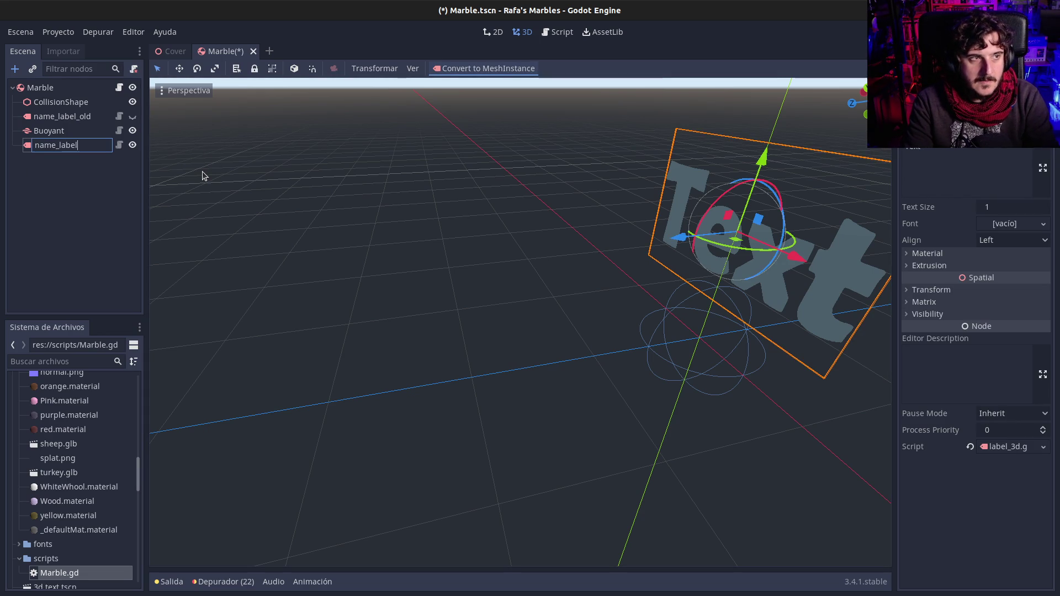
key(Return)
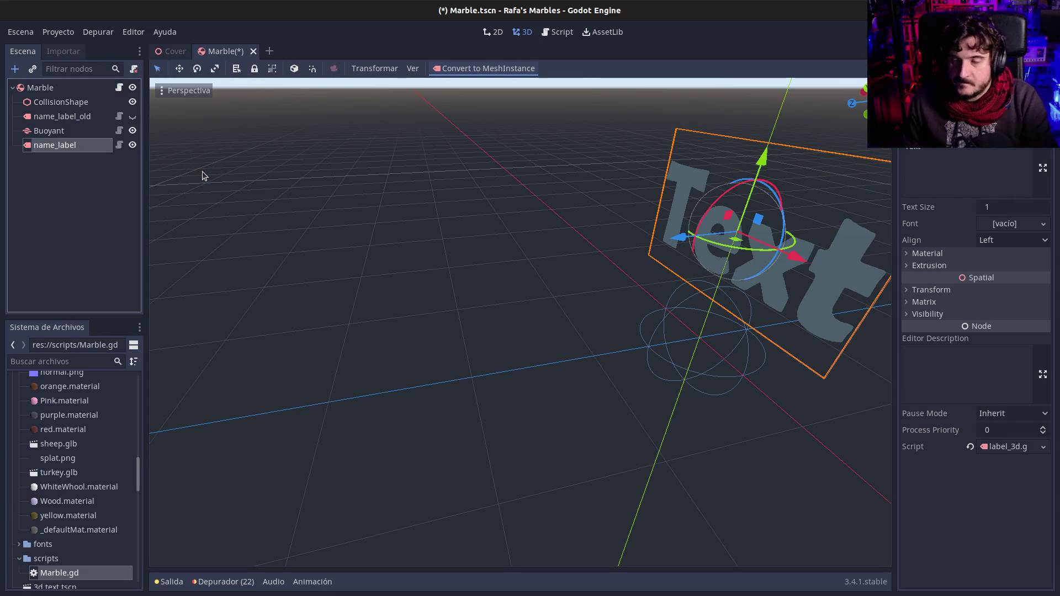
click(940, 155)
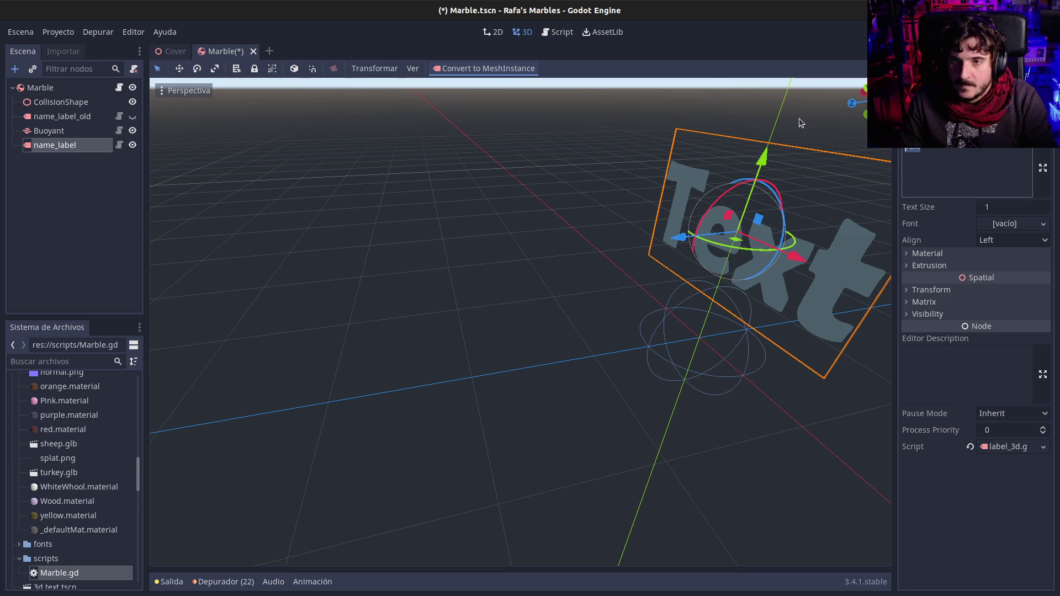
Replace the label's existing text with 'asdf'
key(ctrl+a)
key(BackSpace)
text(asdf)
mouse_move(748, 311)
mouse_down()
mouse_move(769, 350)
mouse_move(795, 330)
mouse_up()
Set the label material colour to white (ffffff), leaving text alignment at Left
click(916, 258)
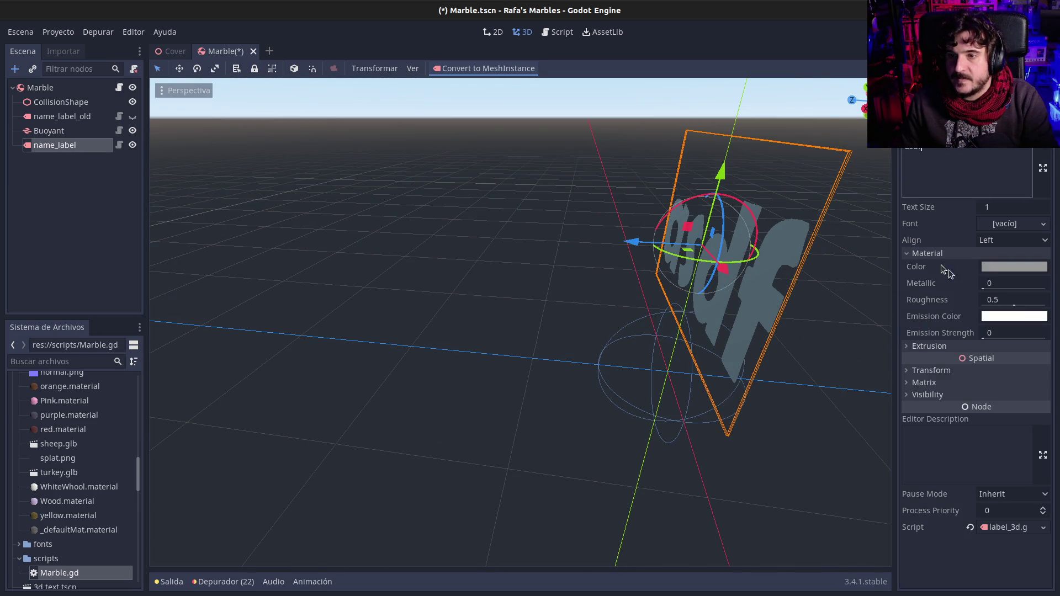
click(997, 270)
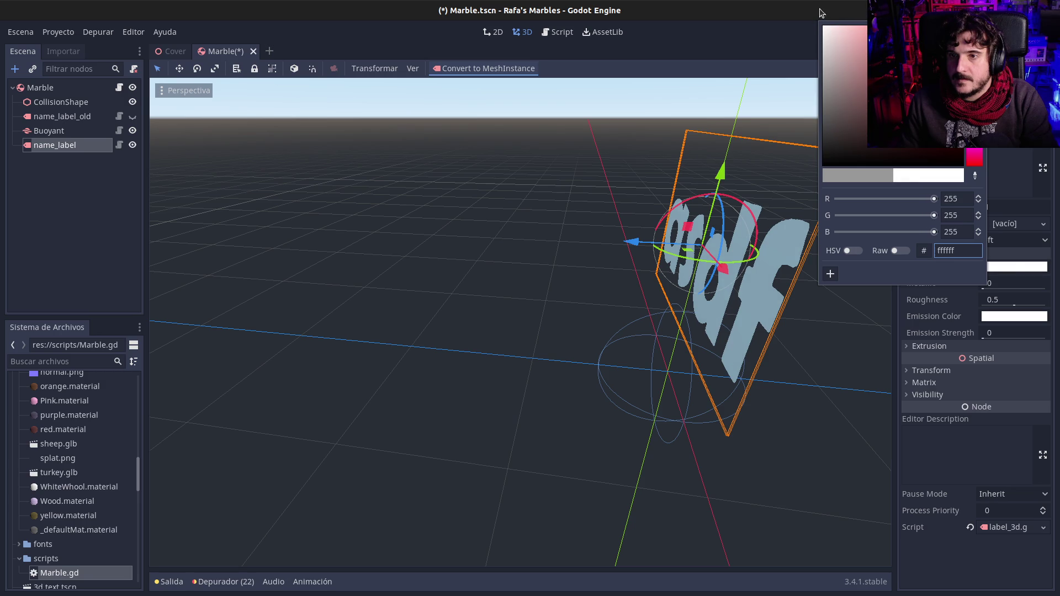
click(951, 328)
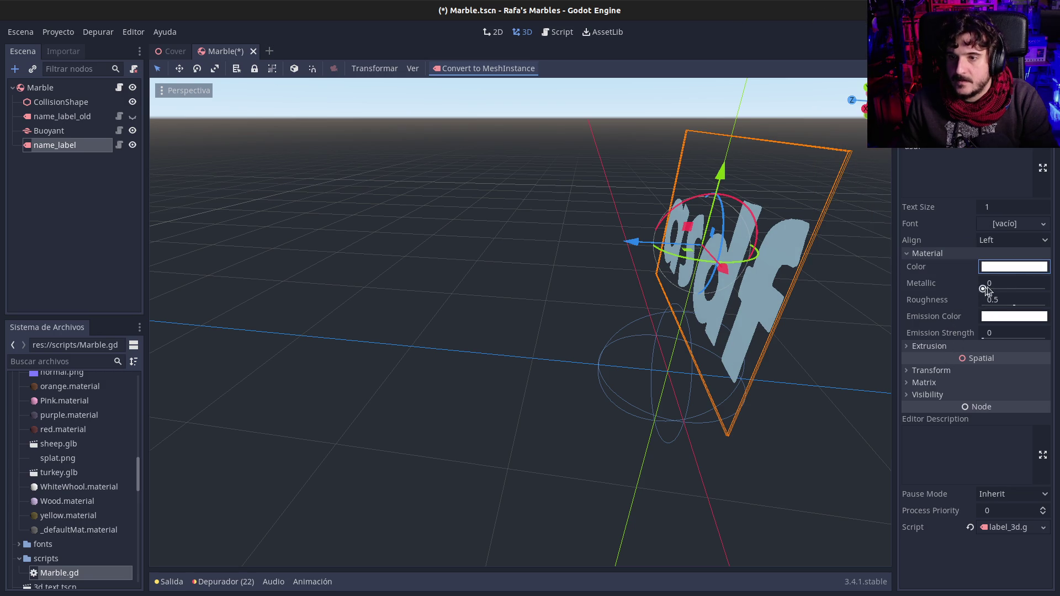
drag(805, 308, 694, 287)
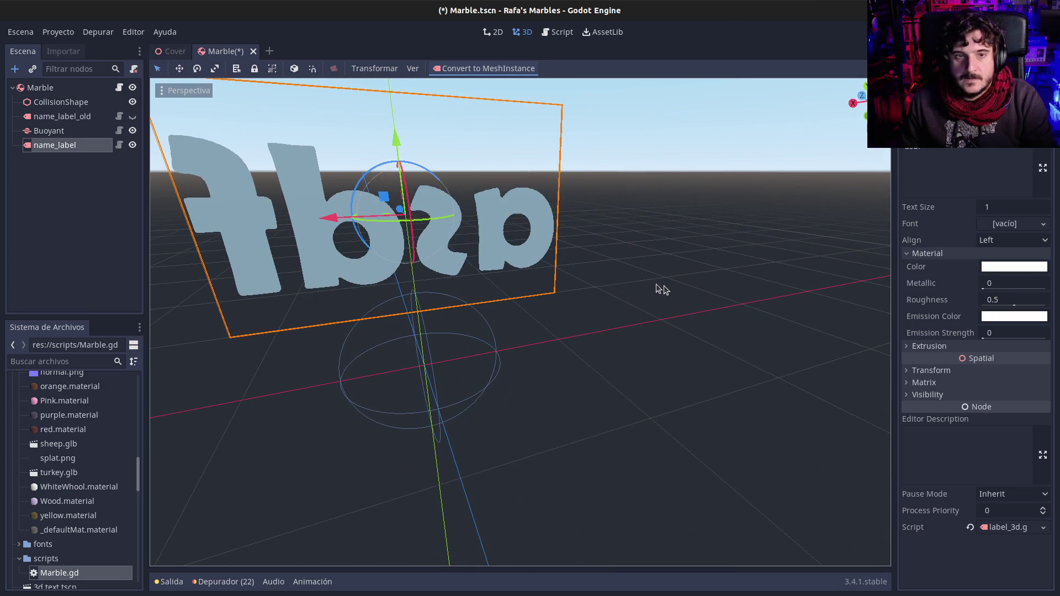
drag(441, 278, 608, 272)
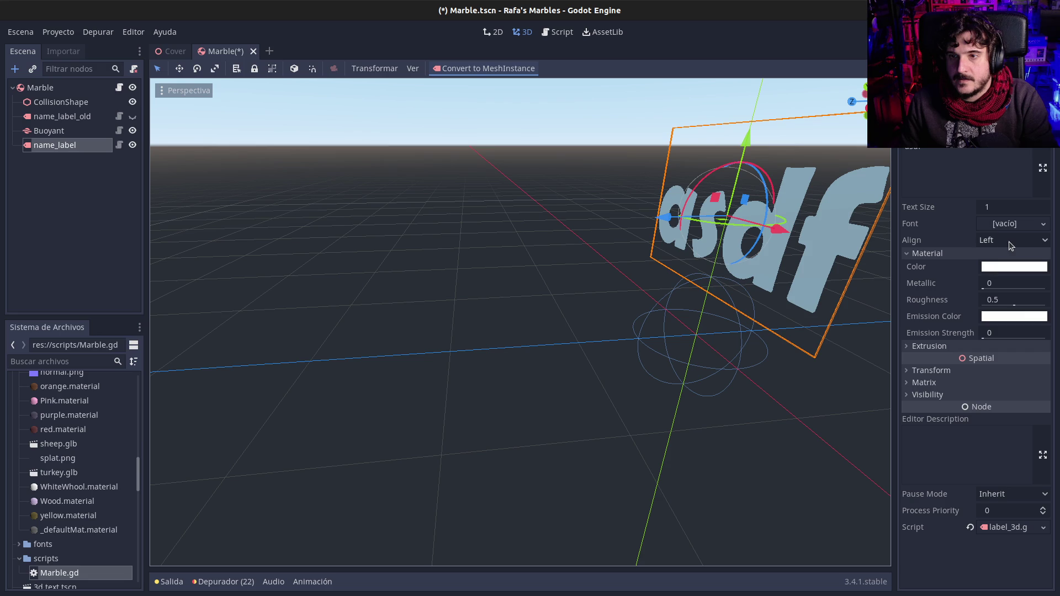
click(1009, 245)
click(1009, 240)
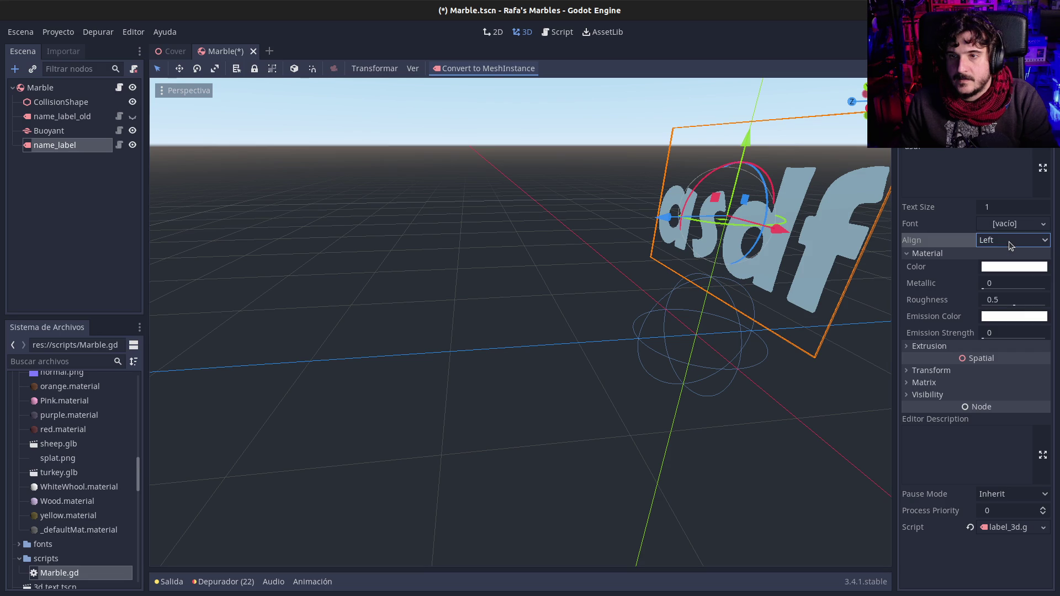
Give the label an extrusion depth of 0.1
click(947, 346)
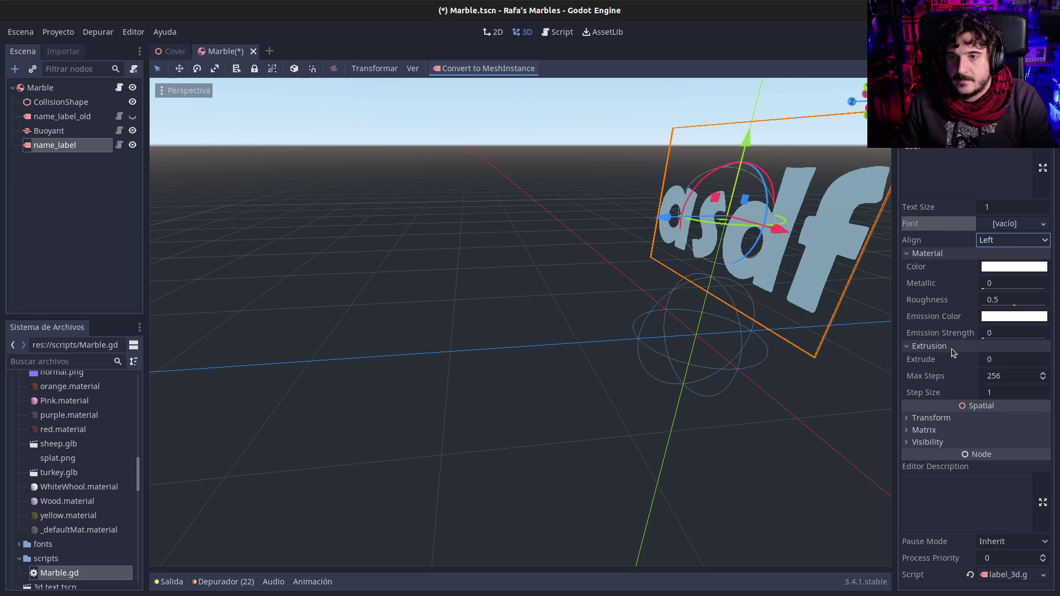
click(1010, 363)
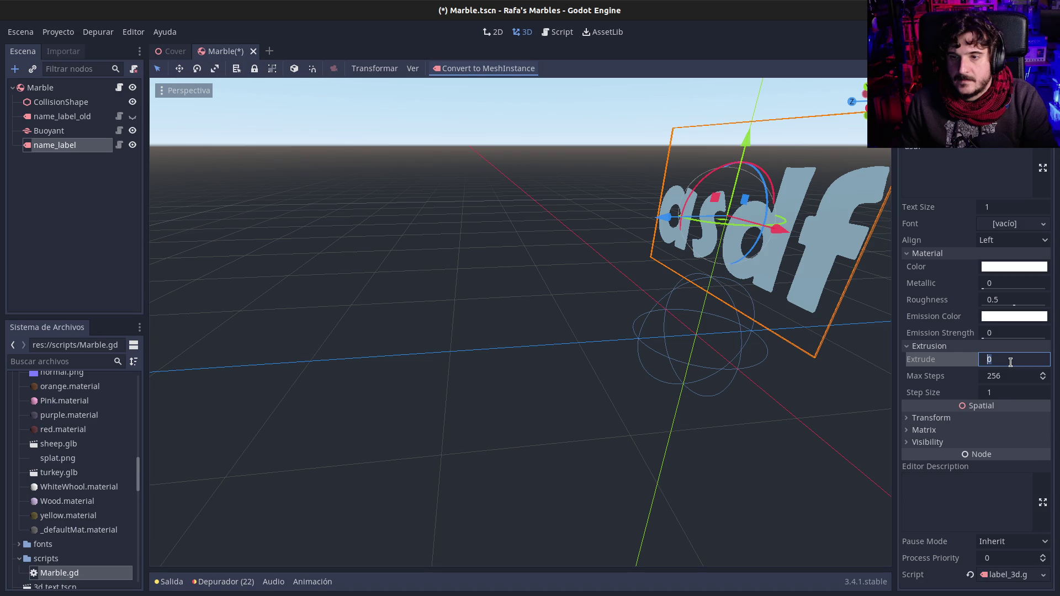
text(4)
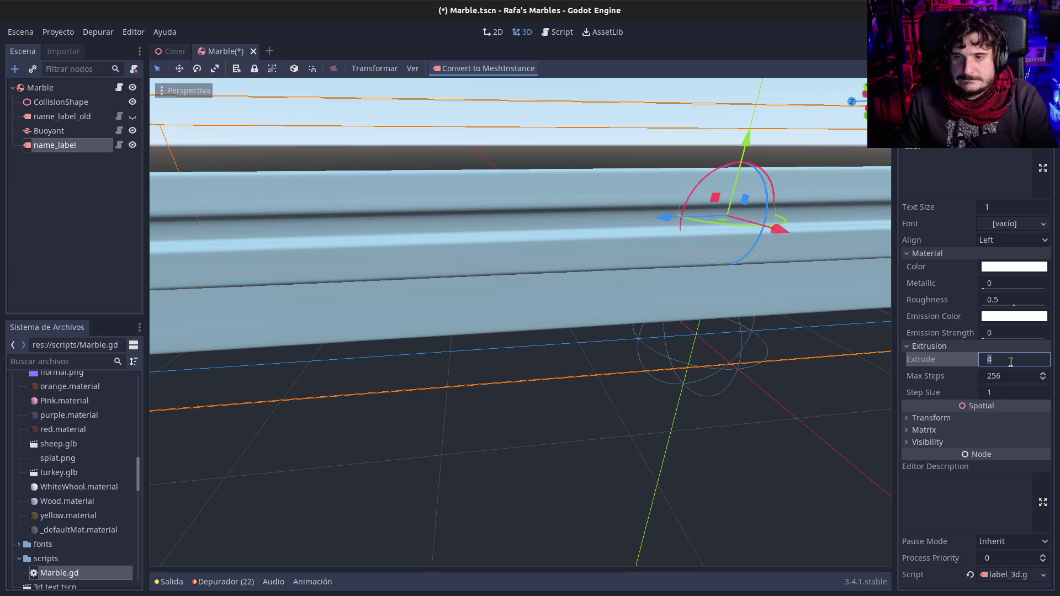
text(0.1)
key(Return)
drag(761, 292, 628, 296)
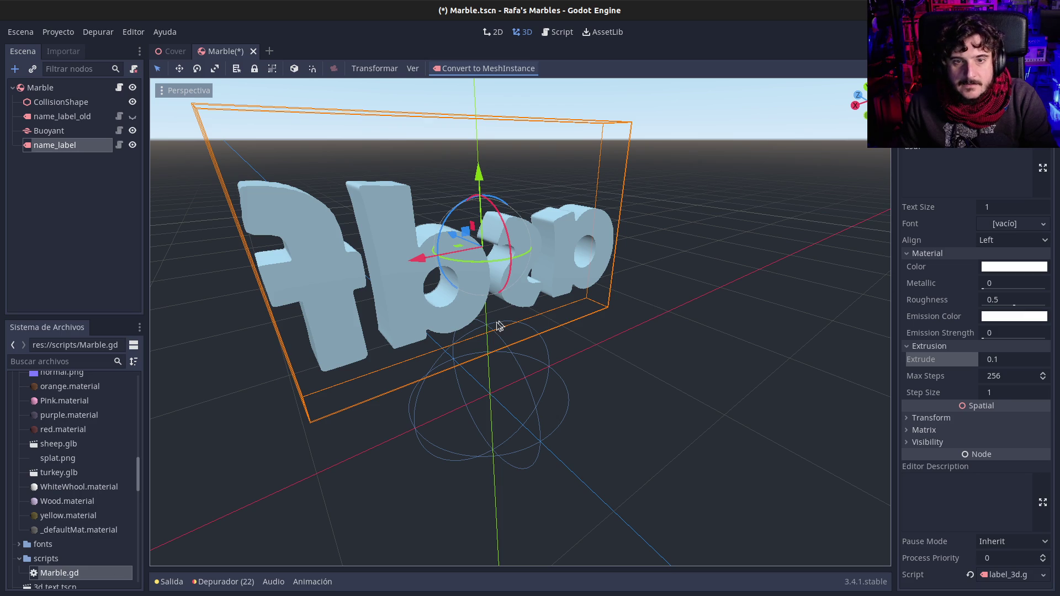
drag(470, 342, 484, 342)
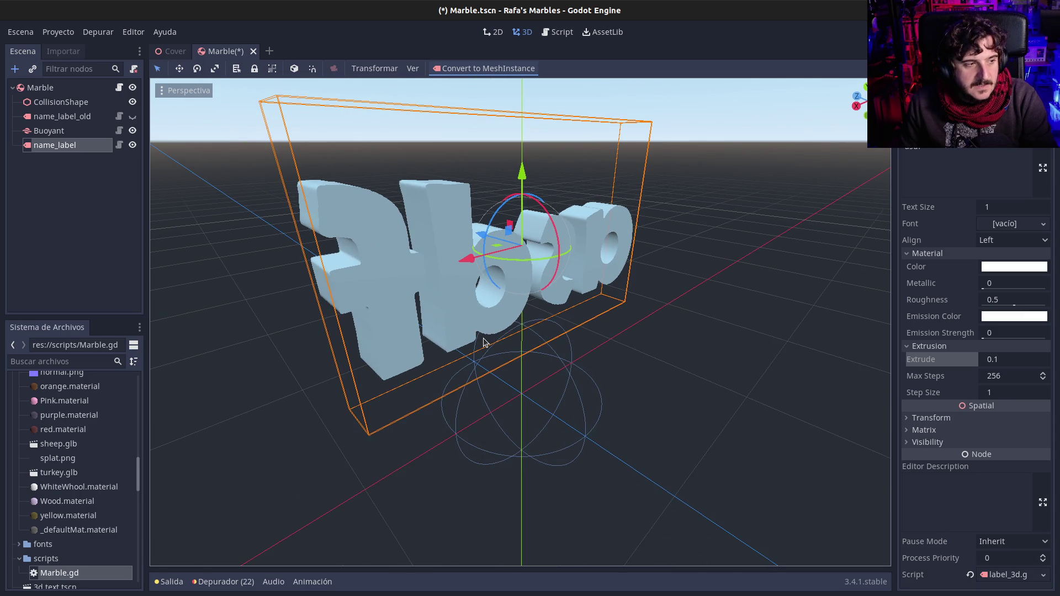
scroll(506, 345, down, 3)
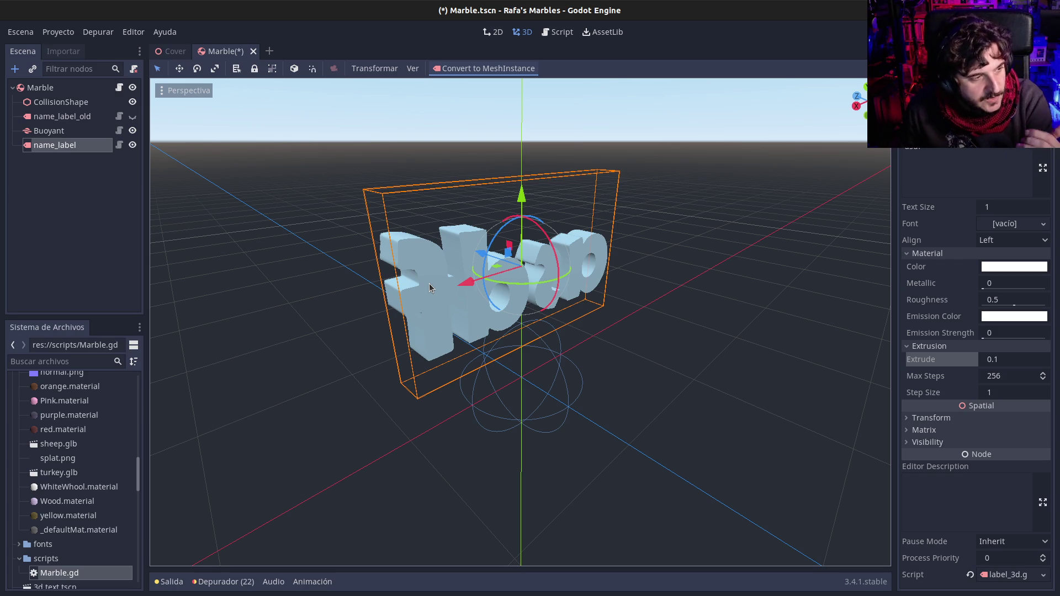
mouse_move(545, 288)
mouse_down()
mouse_move(459, 330)
mouse_move(526, 321)
mouse_up()
scroll(530, 318, down, 3)
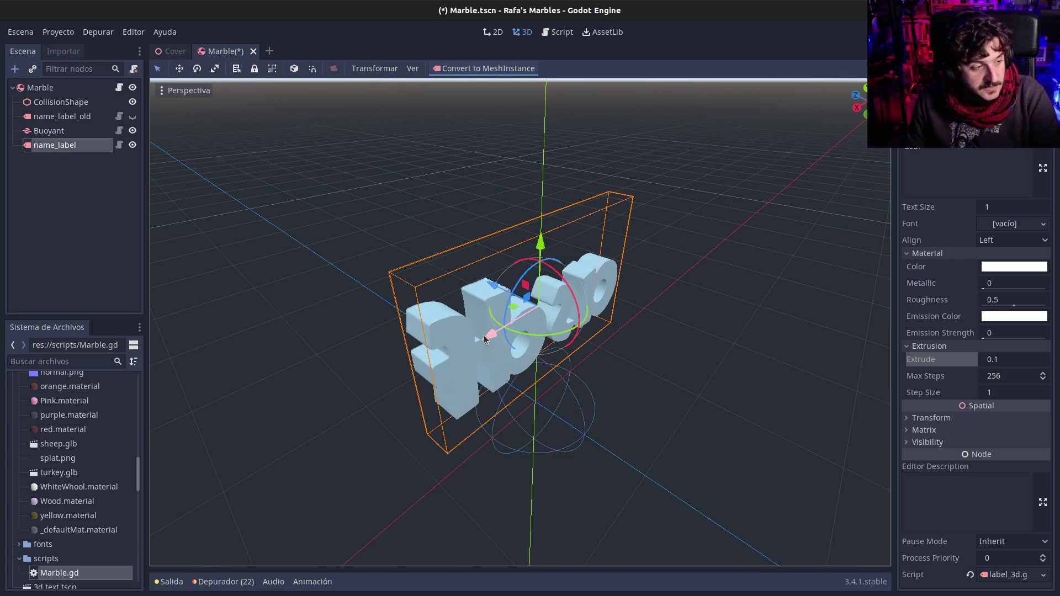